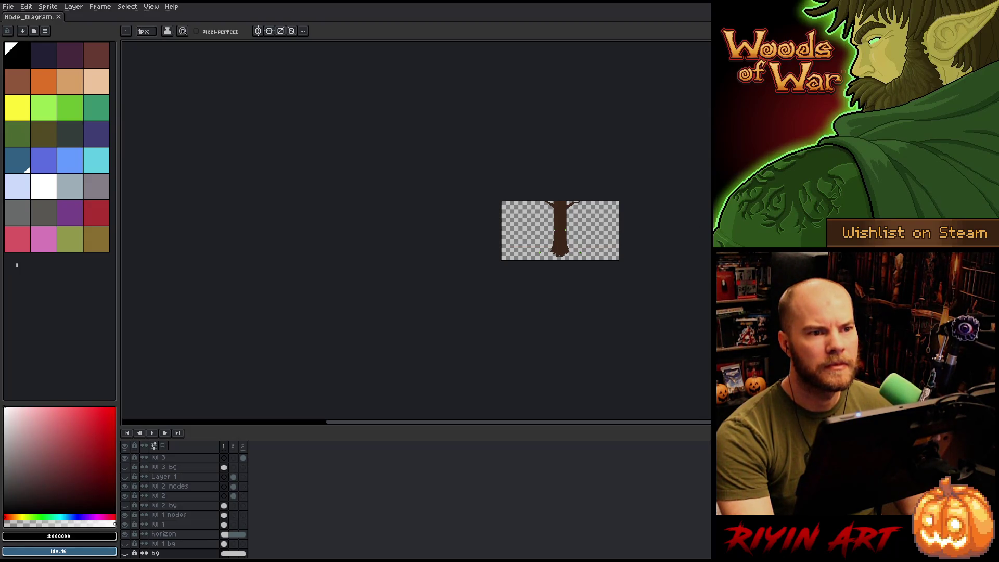
Open the Export As dialog and cancel it without exporting.
click(8, 7)
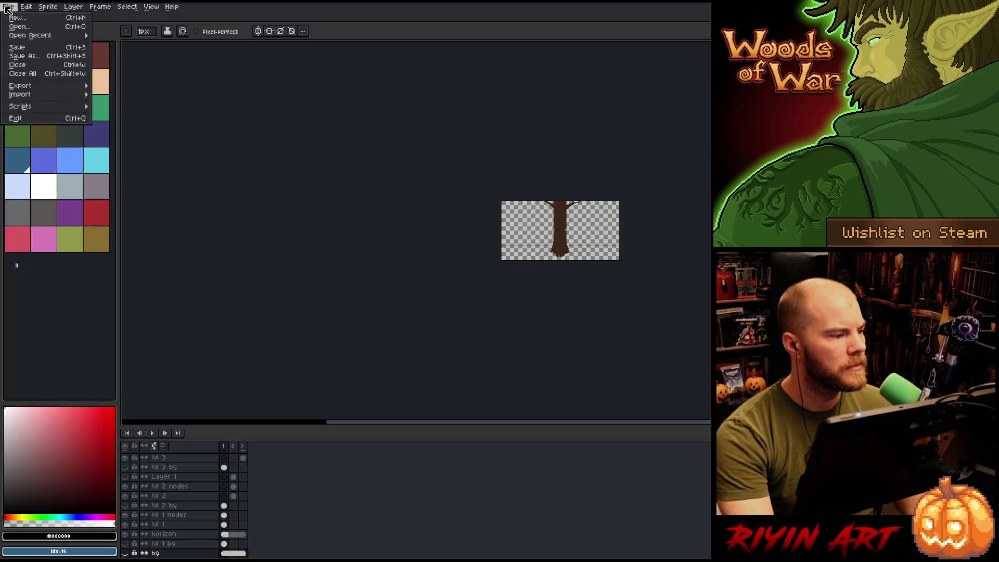
mouse_move(26, 86)
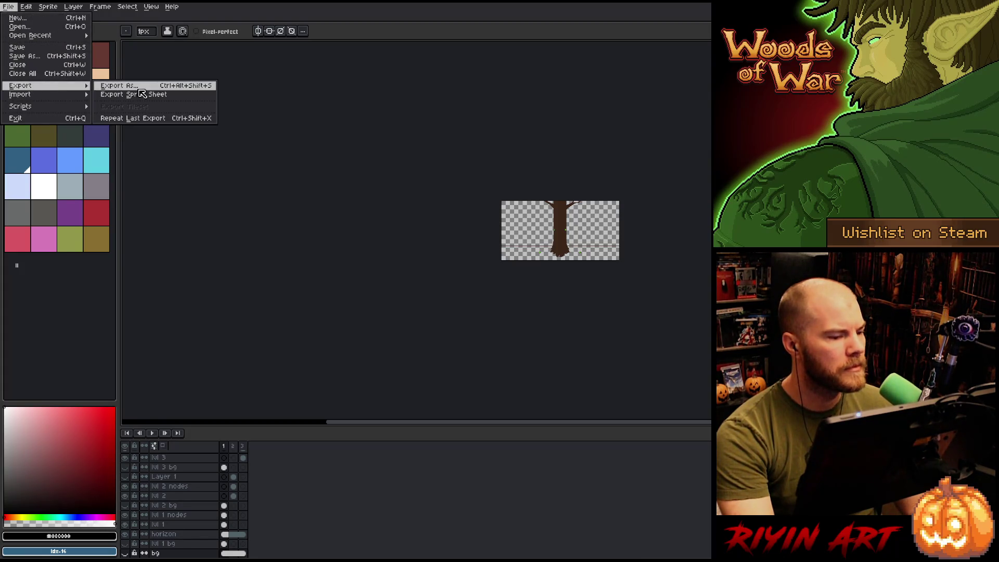
click(138, 89)
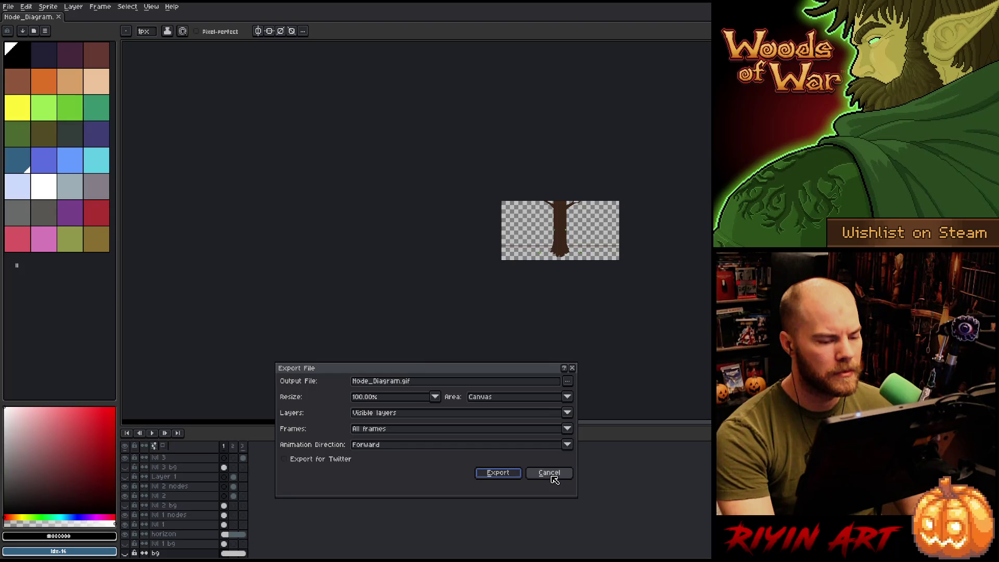
click(551, 475)
Bring up Export Sprite Sheet, previewing the three tree frames in a row.
click(8, 6)
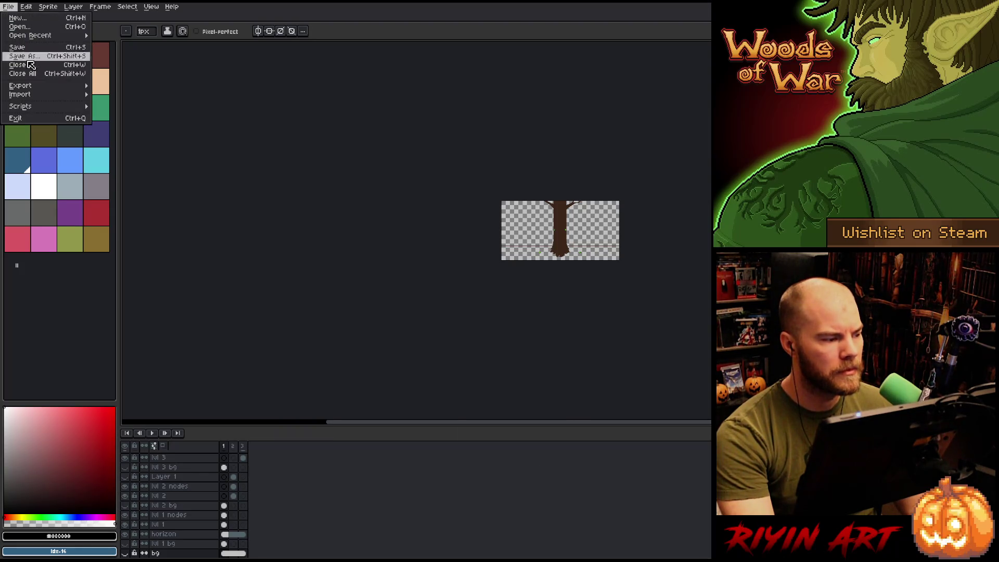
mouse_move(37, 87)
click(148, 94)
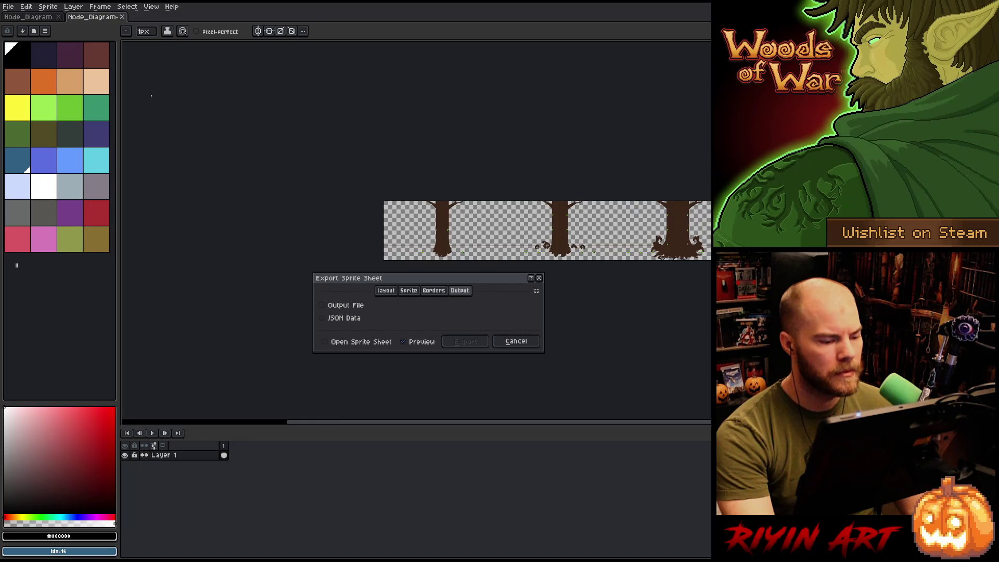
Cancel the sprite sheet export, pan the tree scene into view, and play through frames 1–3.
click(530, 347)
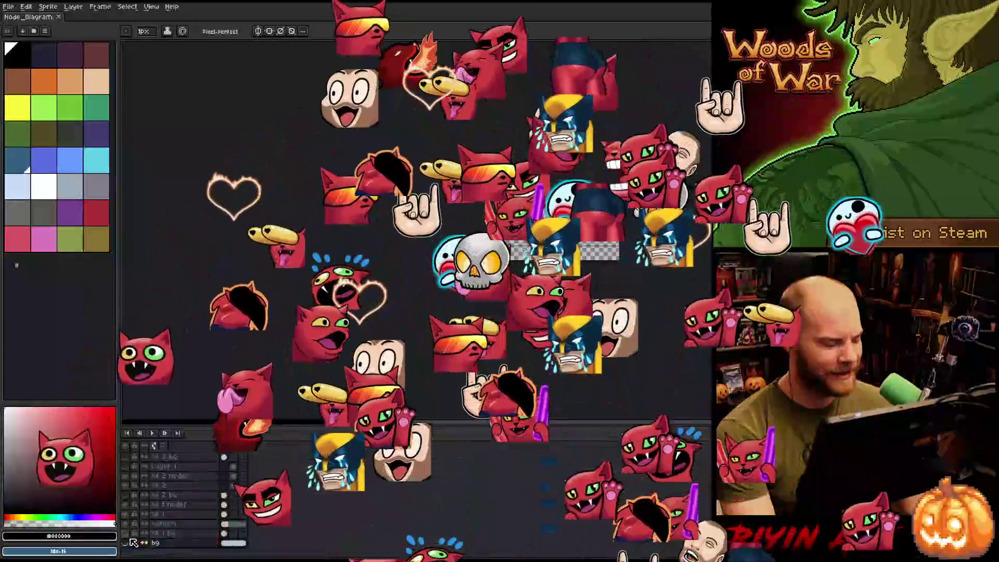
mouse_move(391, 411)
mouse_down()
mouse_move(392, 236)
mouse_move(411, 241)
mouse_up()
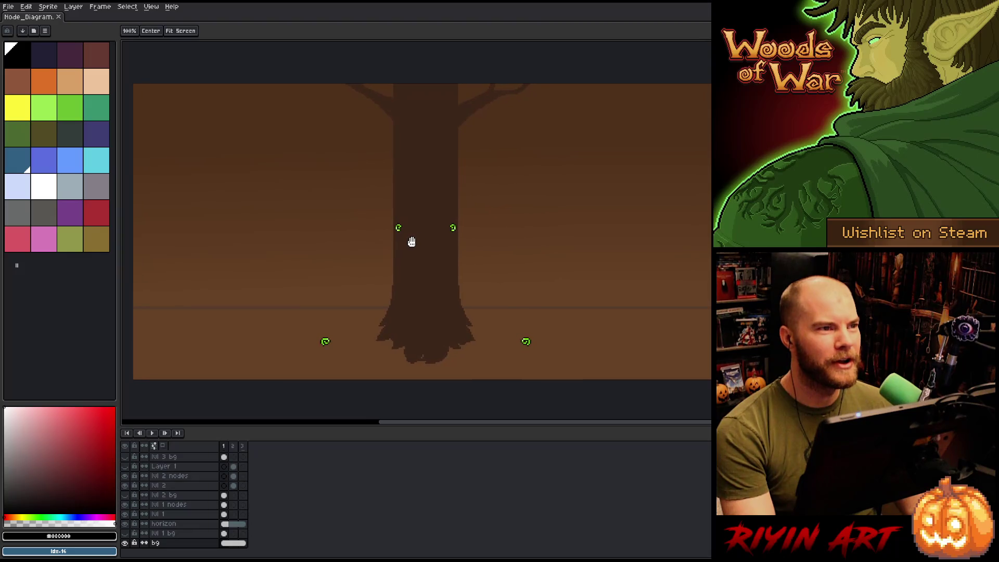
key(b)
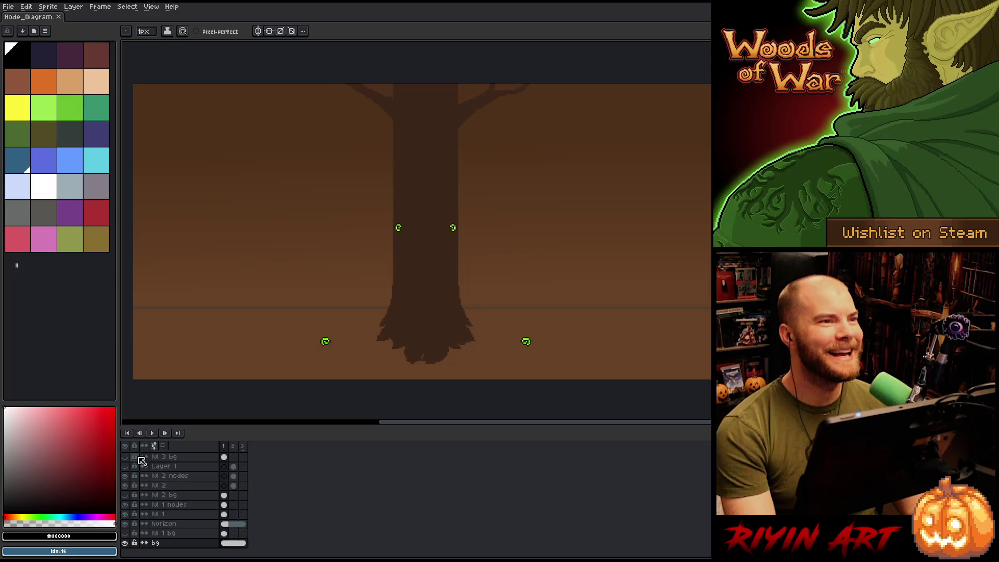
click(234, 447)
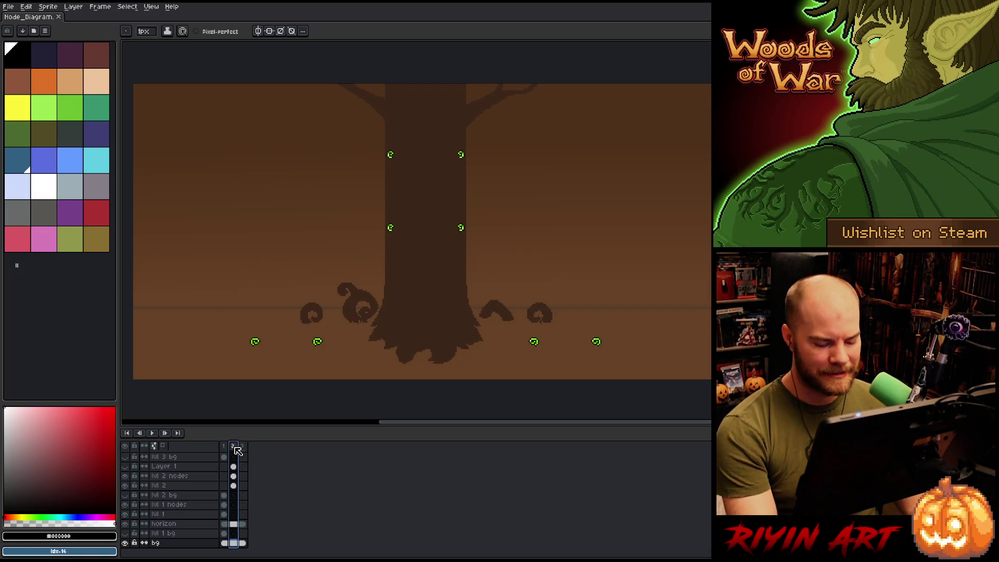
key(Return)
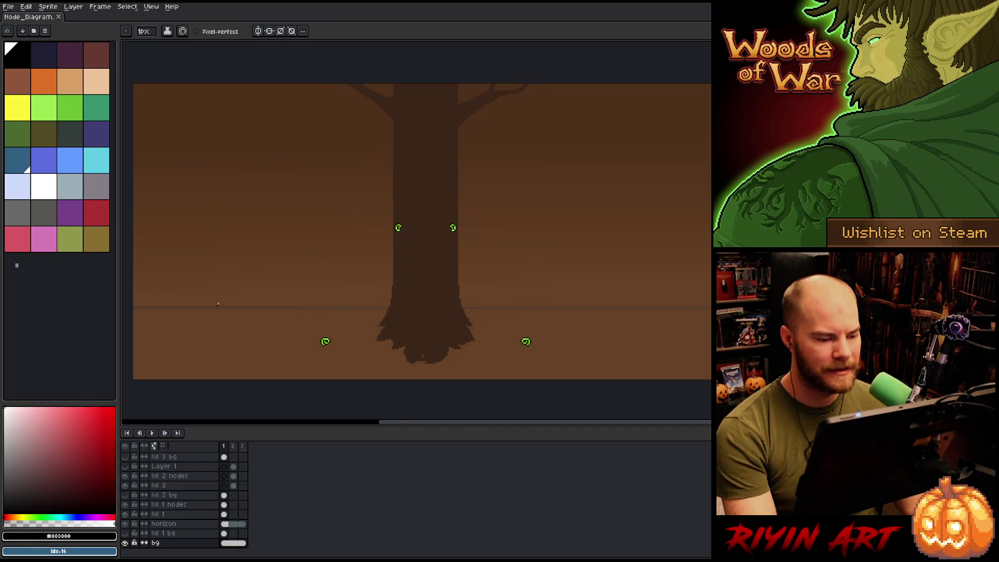
Open victory_node_diagram.png from the pinned images folder in a new tab.
click(9, 6)
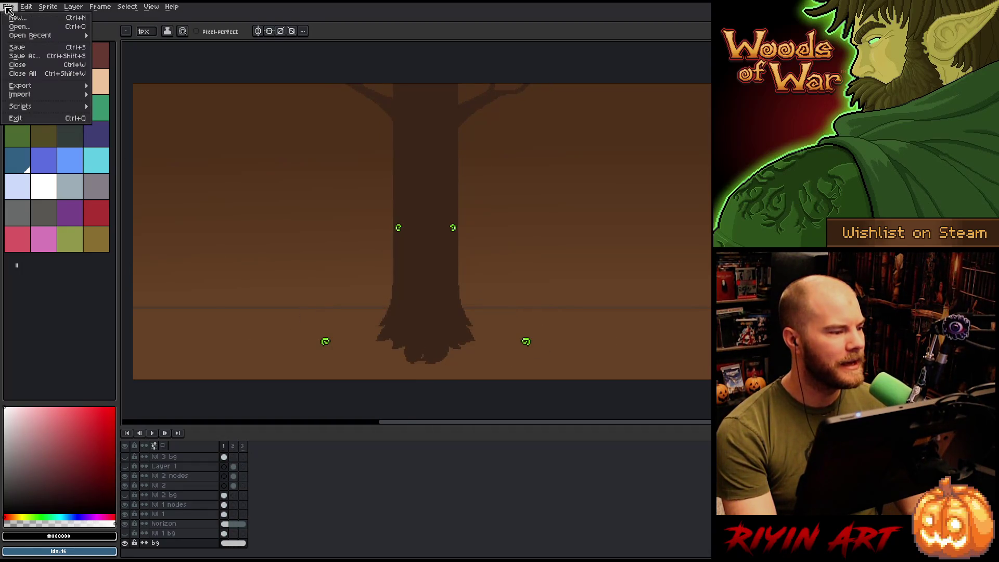
click(17, 29)
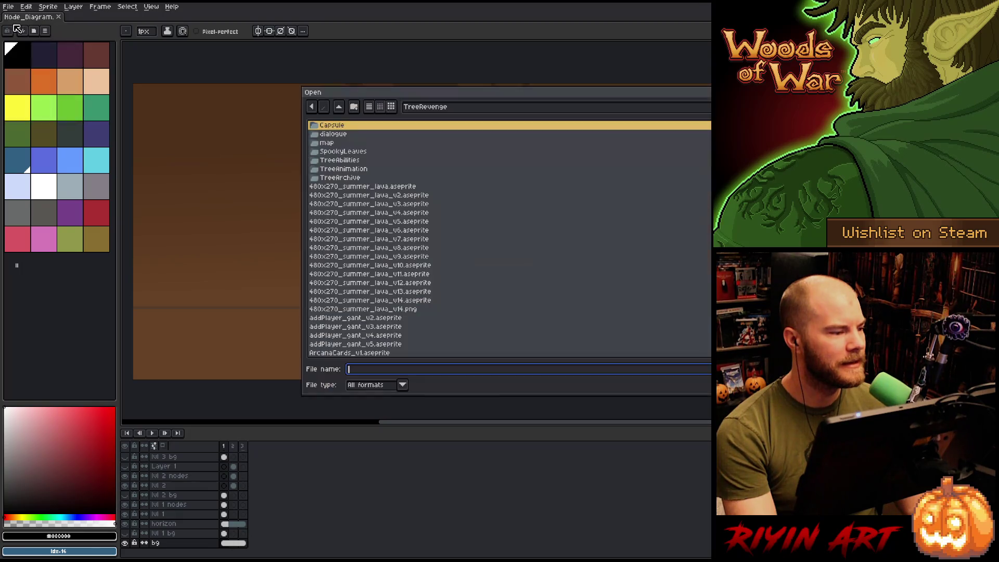
click(425, 111)
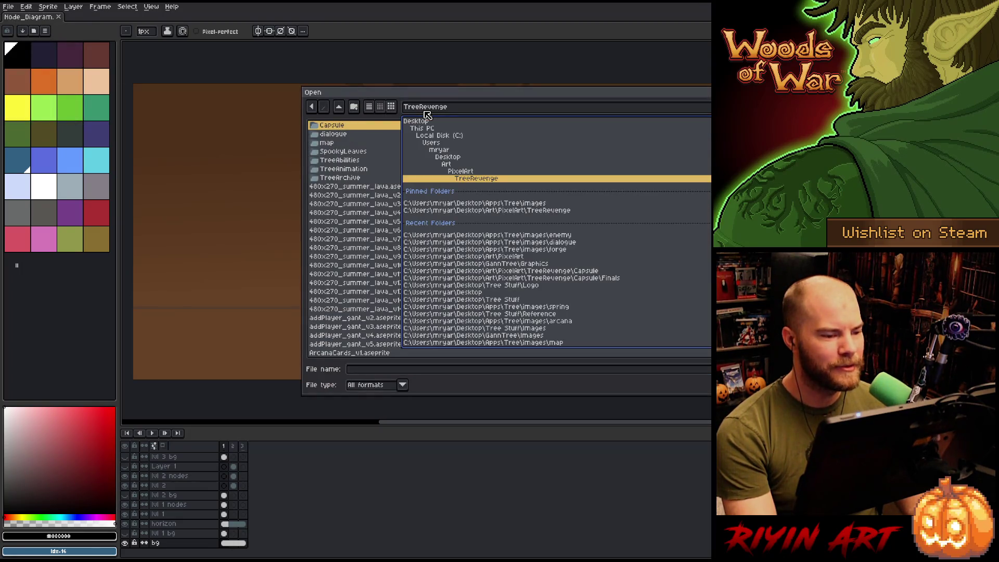
click(479, 203)
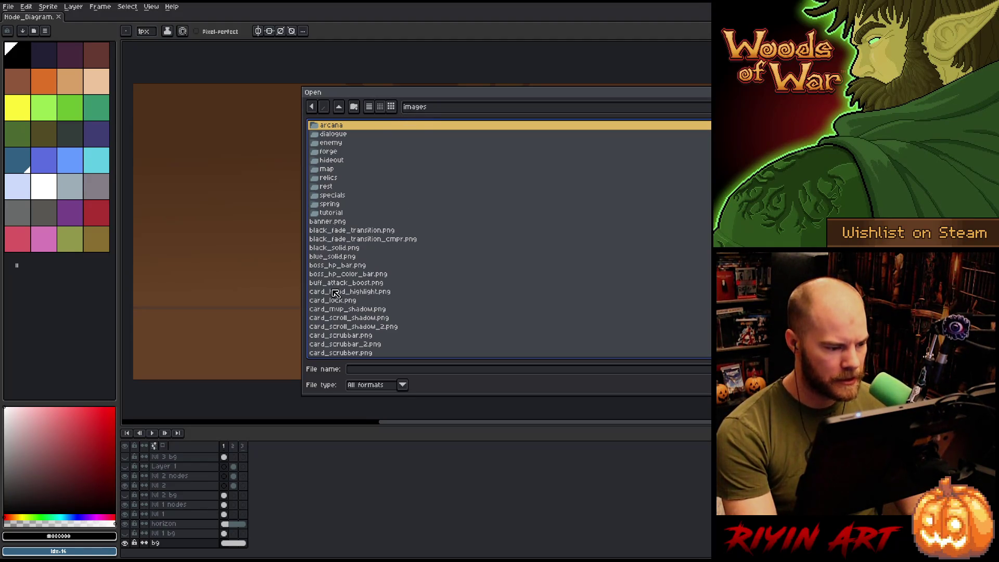
scroll(337, 280, down, 15)
scroll(338, 278, down, 16)
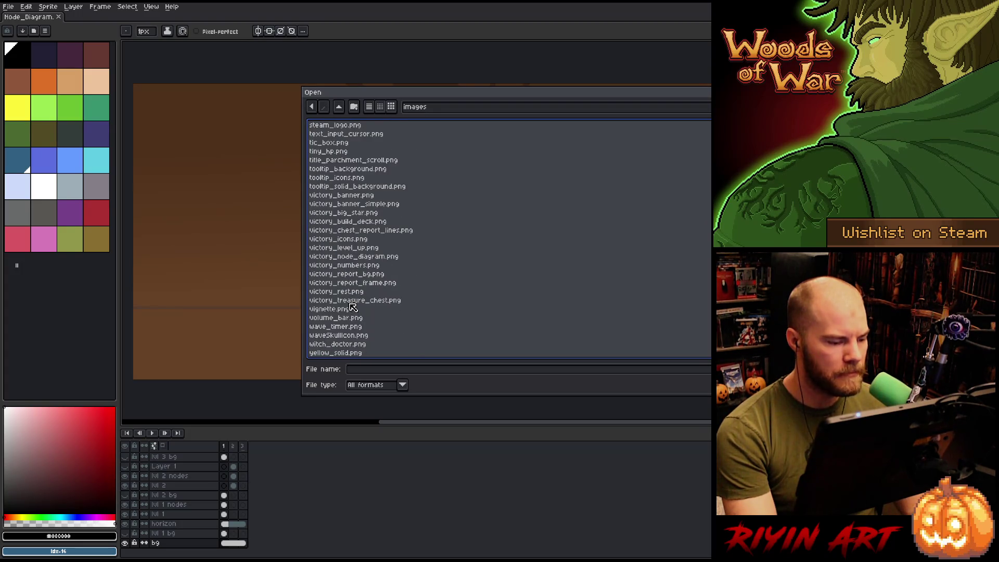
click(348, 300)
click(345, 292)
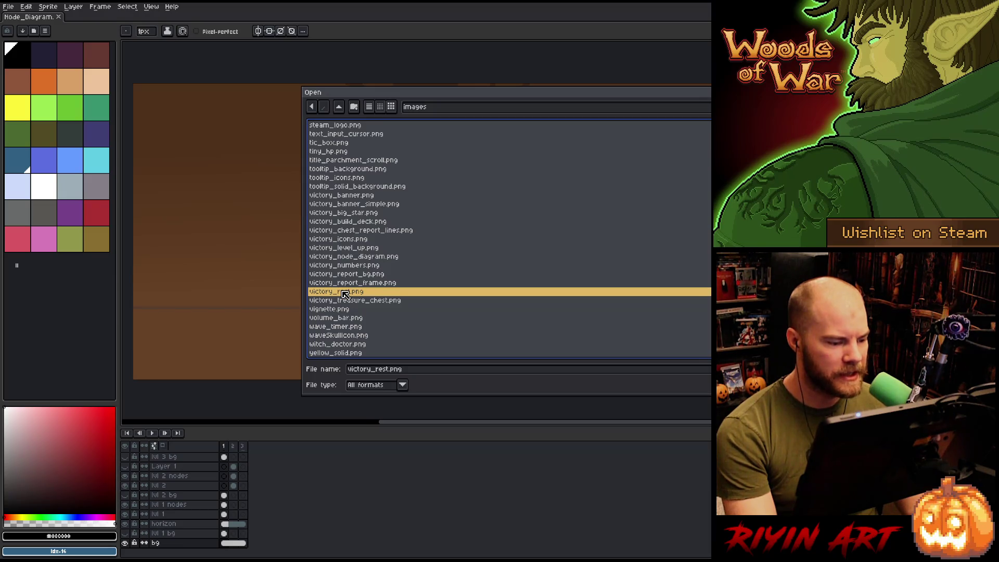
double_click(362, 257)
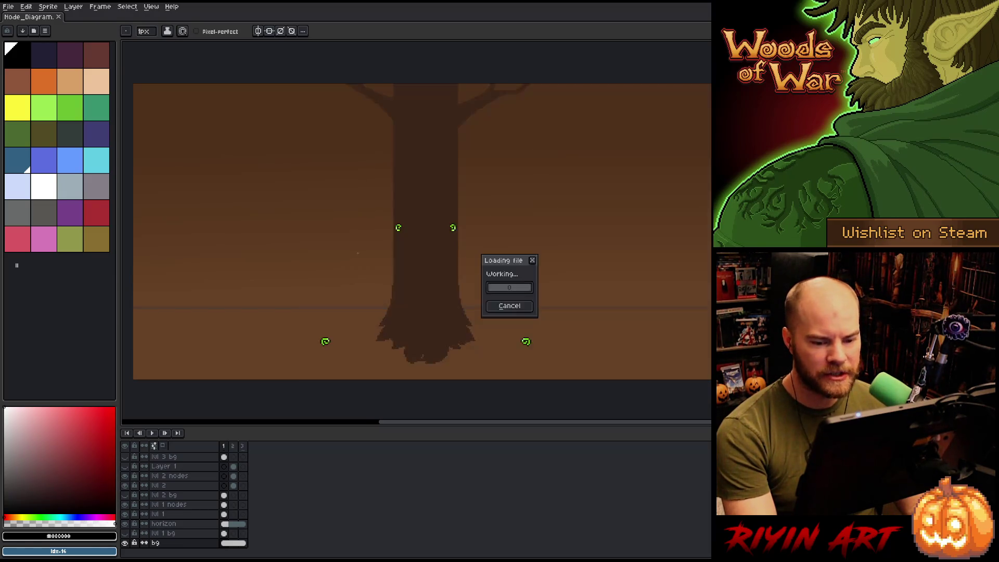
scroll(454, 192, up, 3)
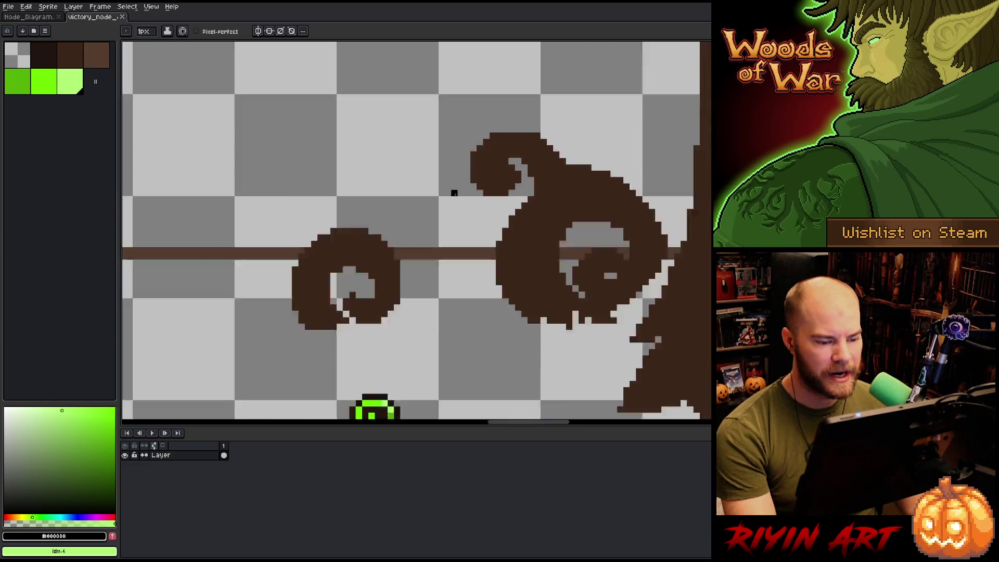
Sample the brown background colour from the Node_Diagram tree scene.
scroll(457, 189, down, 6)
key(space)
drag(461, 187, 403, 261)
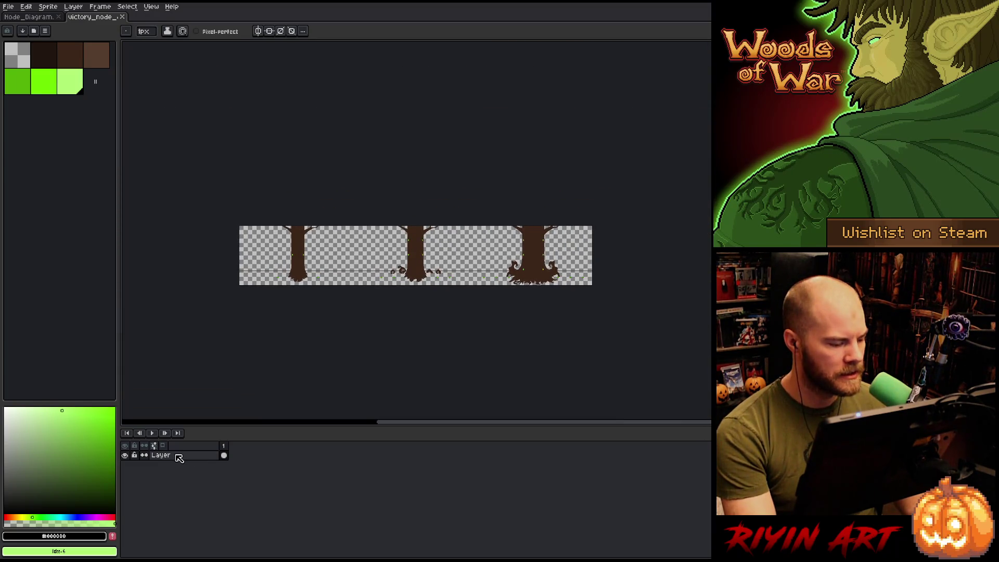
click(23, 17)
key(i)
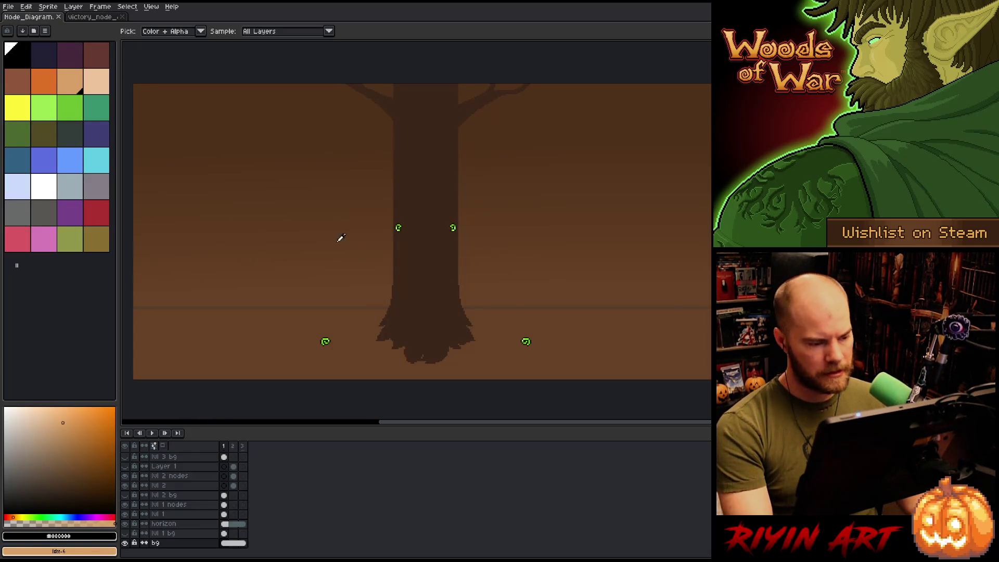
click(328, 233)
In victory_node_diagram, add a new layer below the original and fill it brown.
key(ctrl+Tab)
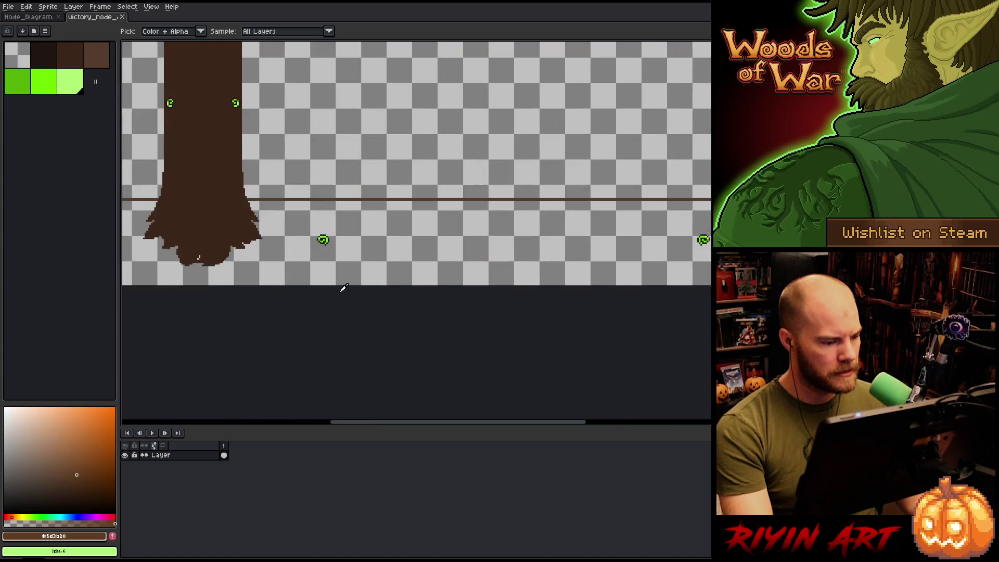
scroll(340, 286, up, 3)
scroll(339, 286, down, 2)
key(shift+n)
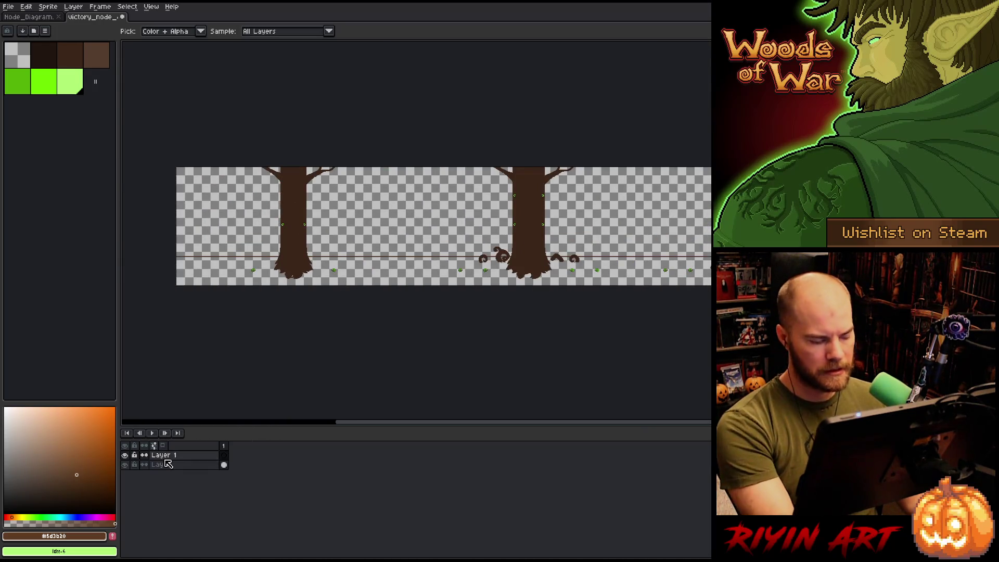
drag(181, 469, 186, 471)
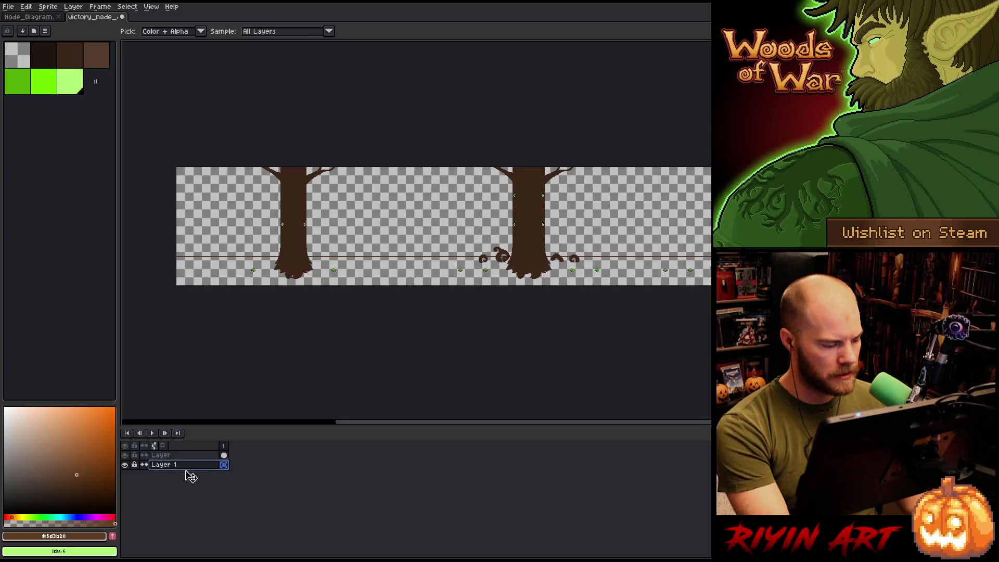
key(g)
click(472, 190)
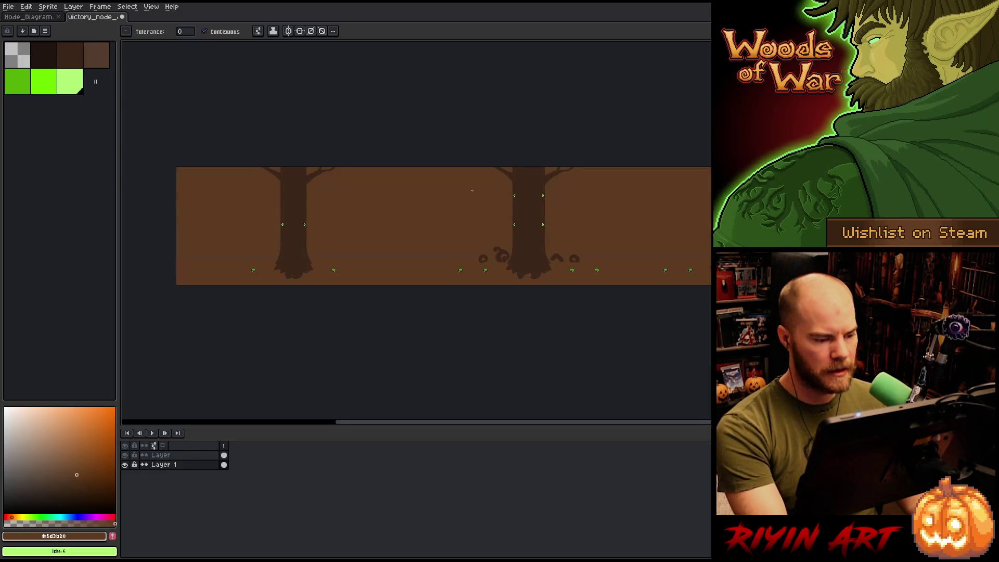
Close victory_node_diagram.png and discard its changes with Don't Save.
scroll(446, 227, up, 3)
scroll(427, 244, down, 2)
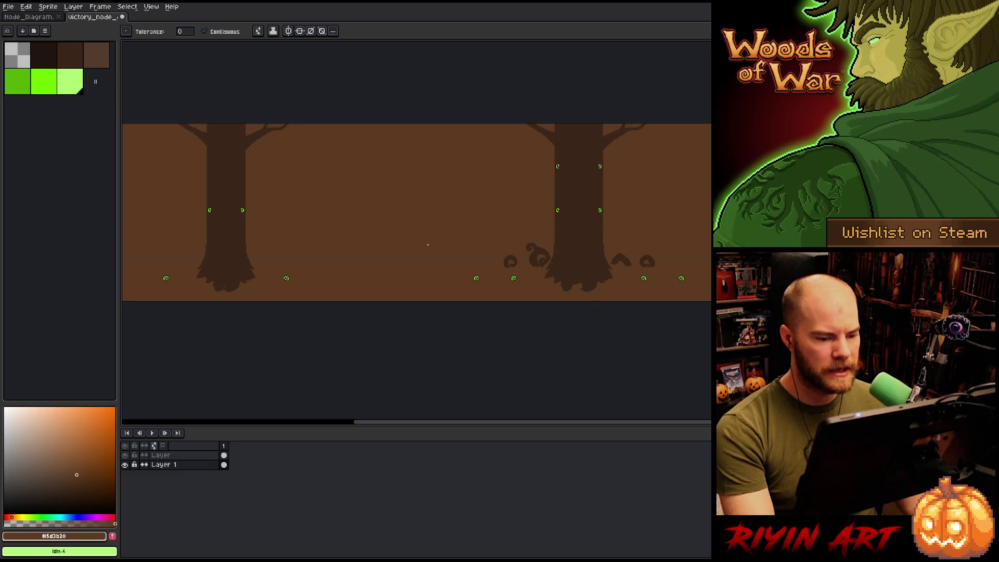
click(122, 17)
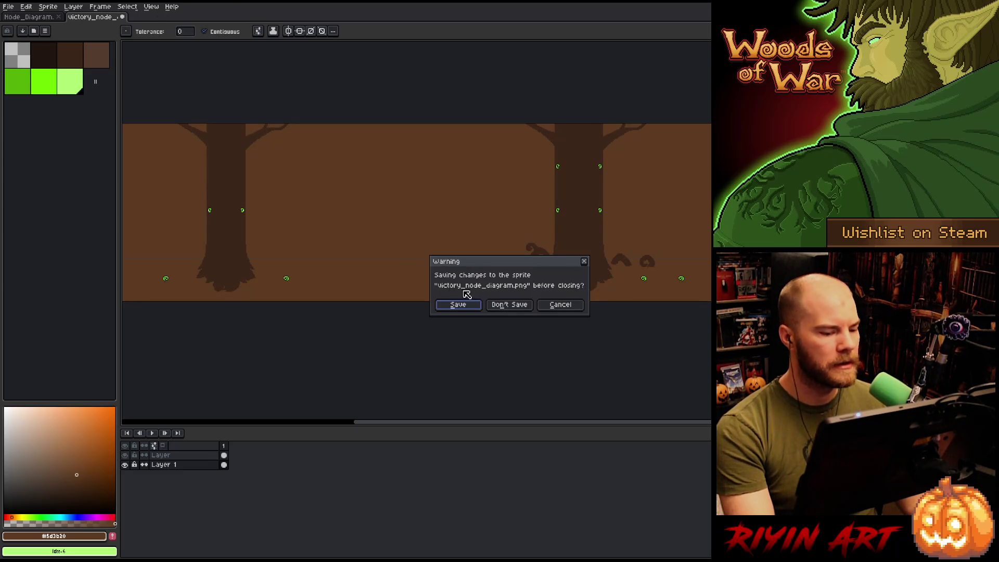
click(503, 307)
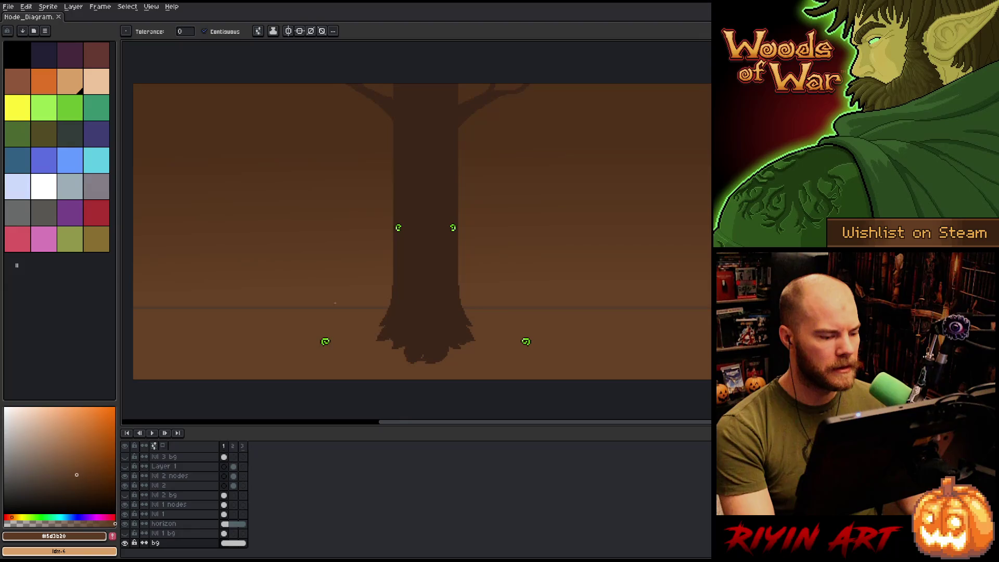
On the horizon layer, start Replace Color from the horizon brown to the tree's dark brown.
key(v)
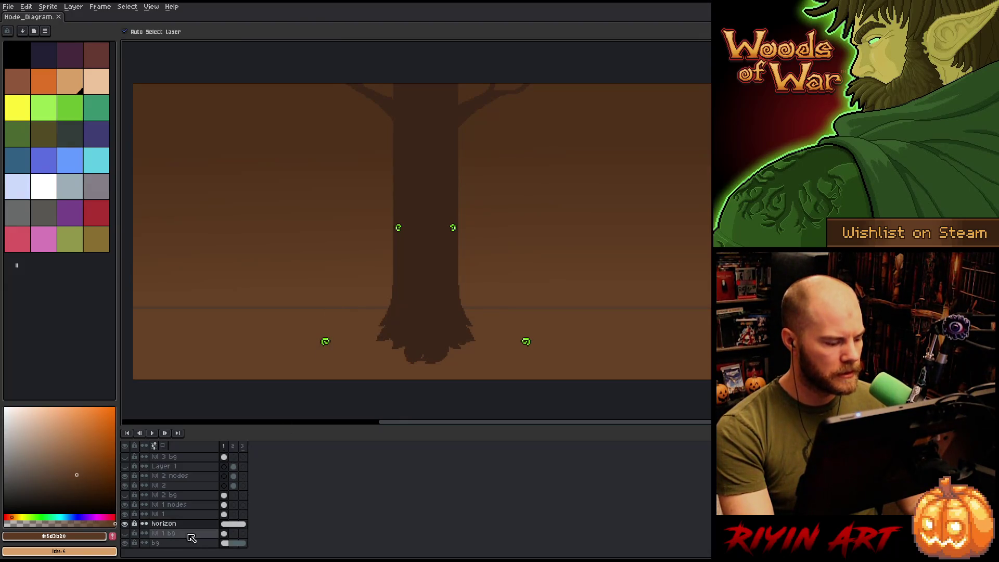
click(203, 524)
key(shift+r)
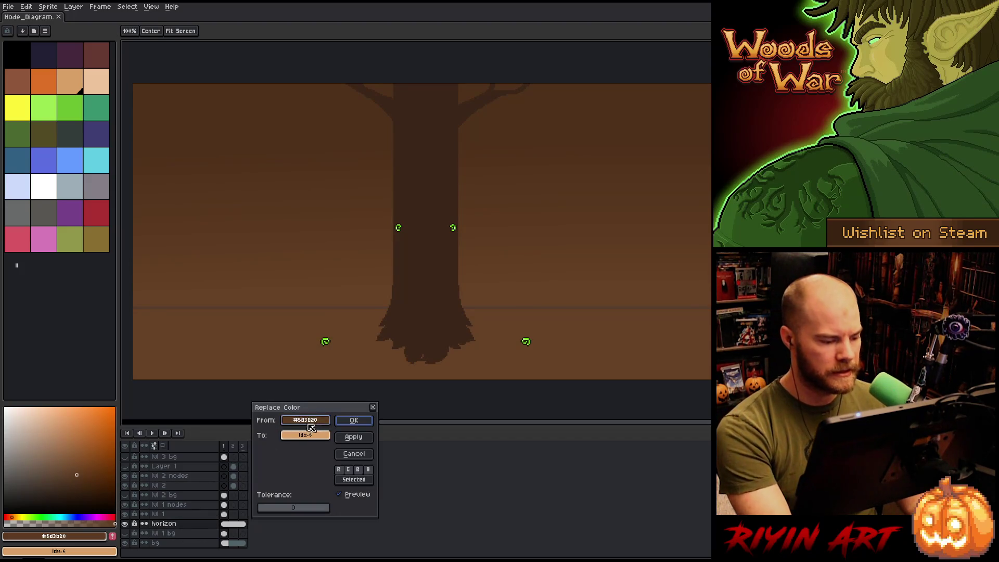
click(378, 310)
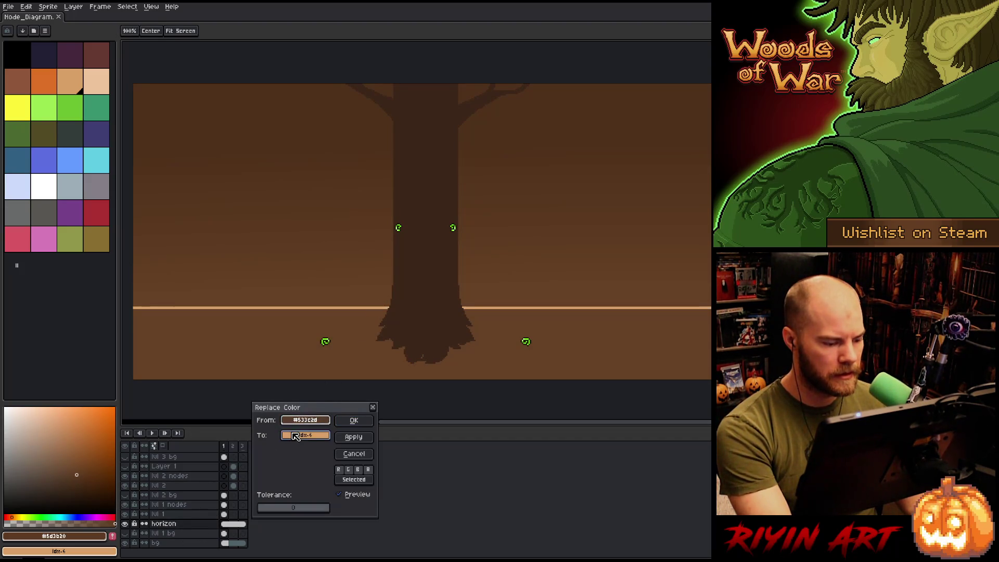
right_click(448, 294)
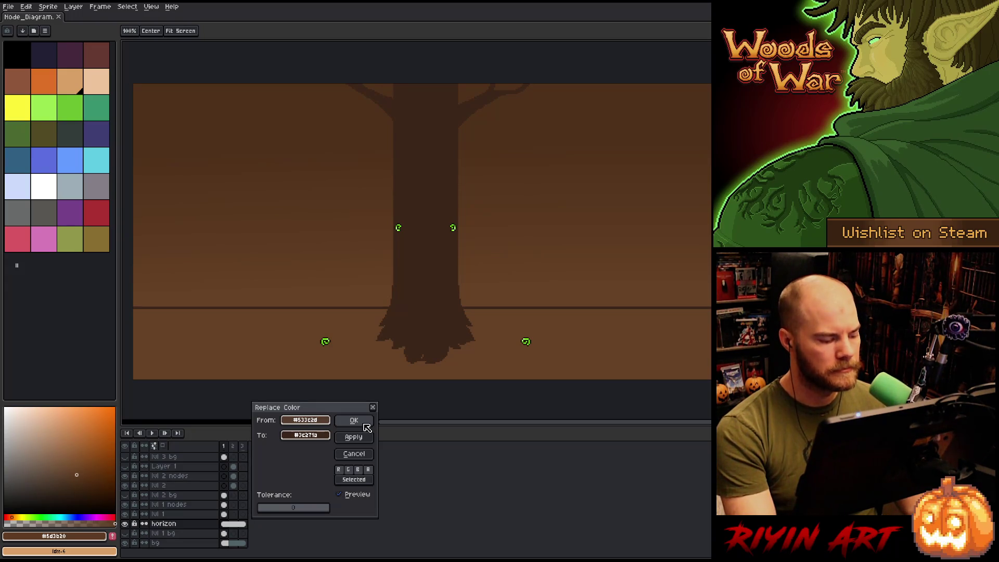
Tune the replacement colour in HSV to V 30, S 57 (#4d3221) and apply it.
click(312, 436)
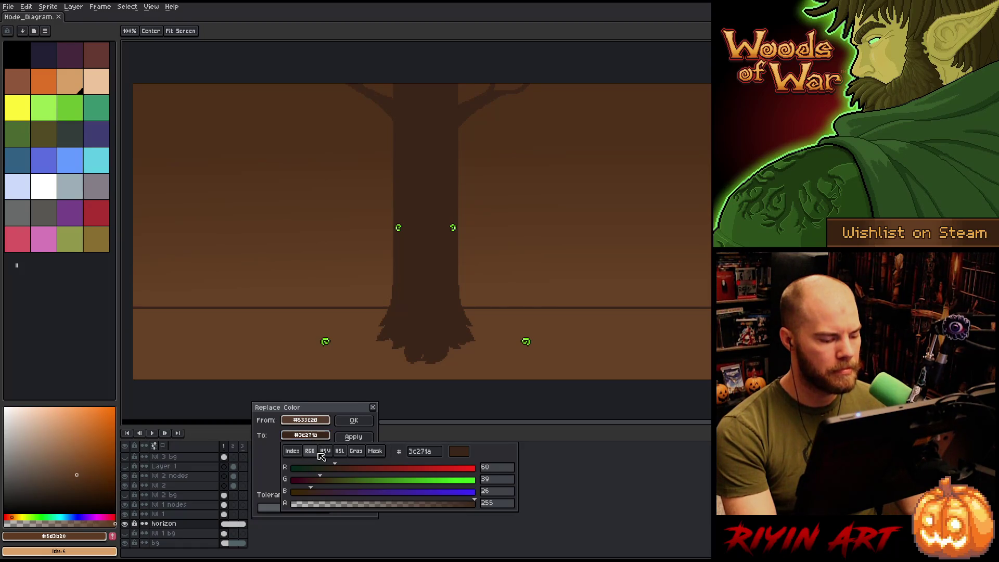
click(325, 450)
drag(347, 496, 349, 496)
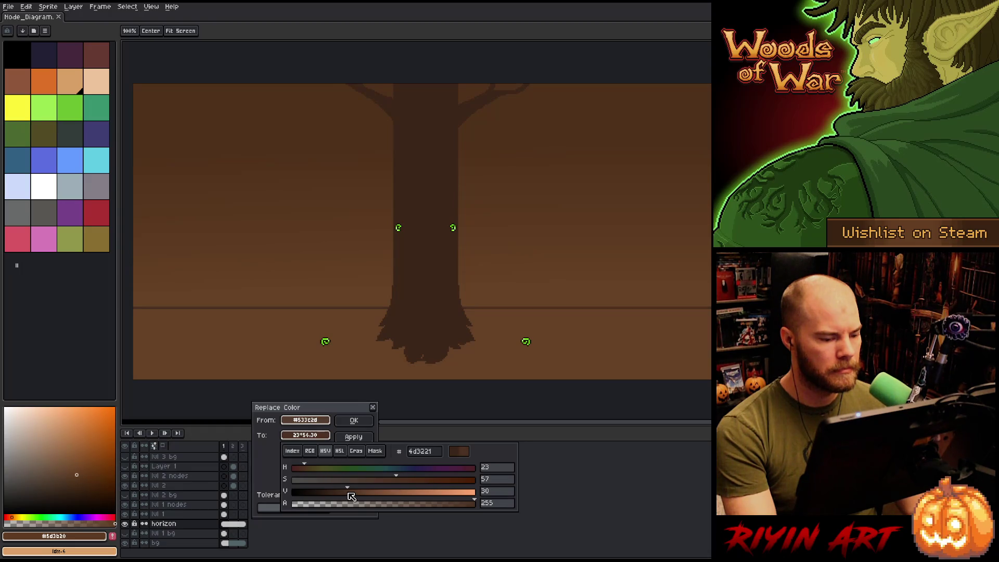
drag(347, 497, 351, 497)
drag(400, 481, 401, 483)
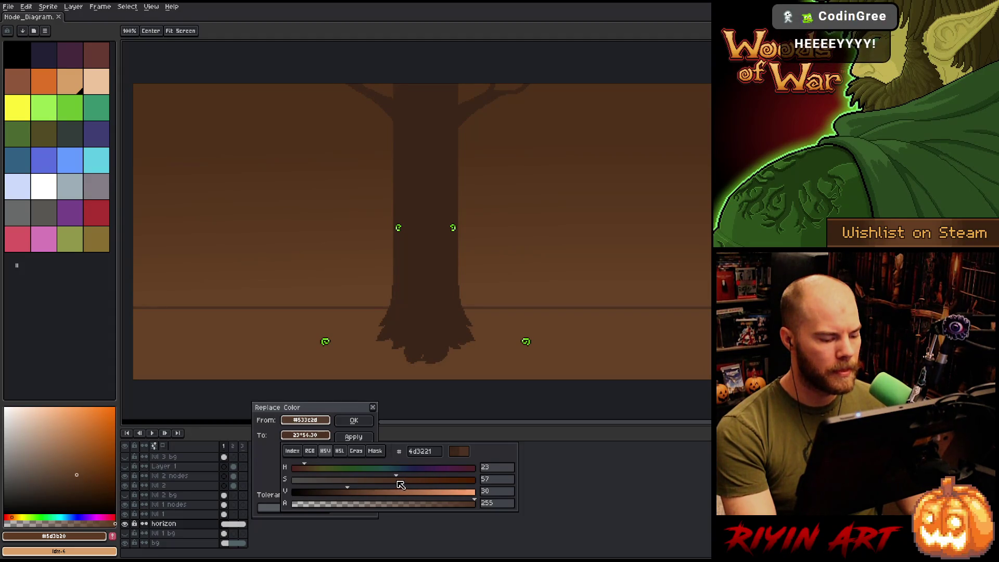
click(353, 420)
Sample the new #4d3221 horizon brown as the drawing colour.
key(i)
scroll(350, 303, up, 3)
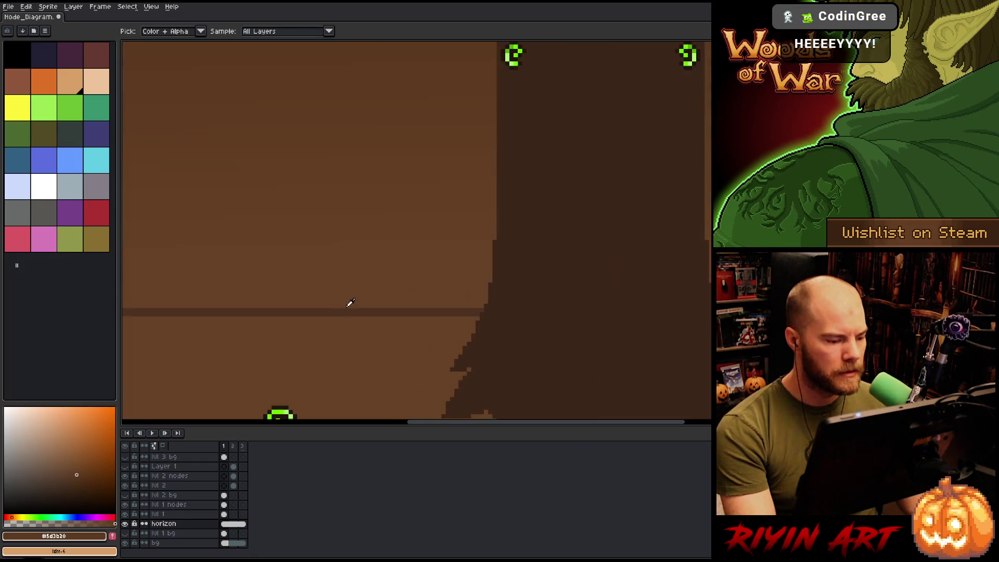
click(349, 312)
scroll(349, 332, down, 3)
key(w)
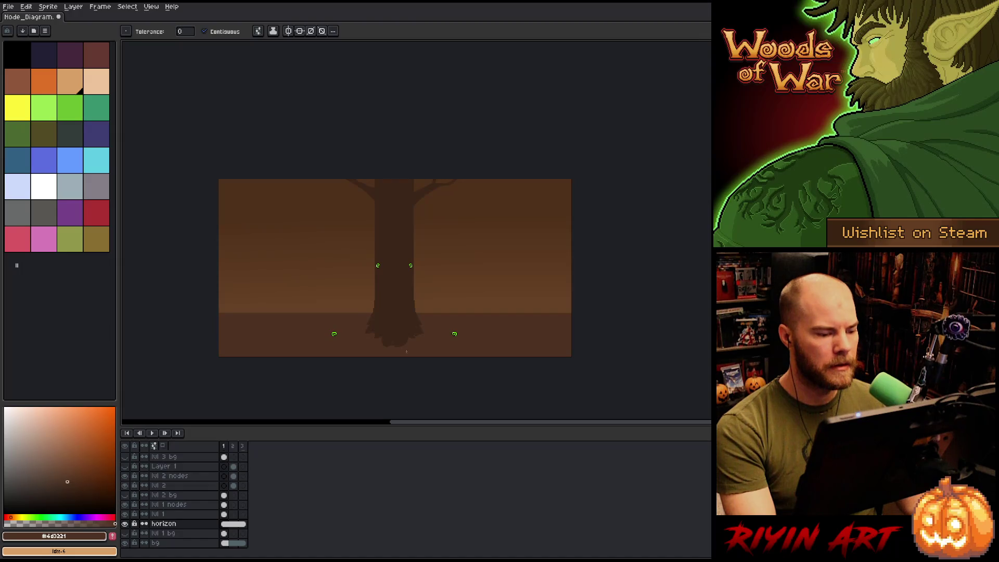
scroll(410, 338, up, 1)
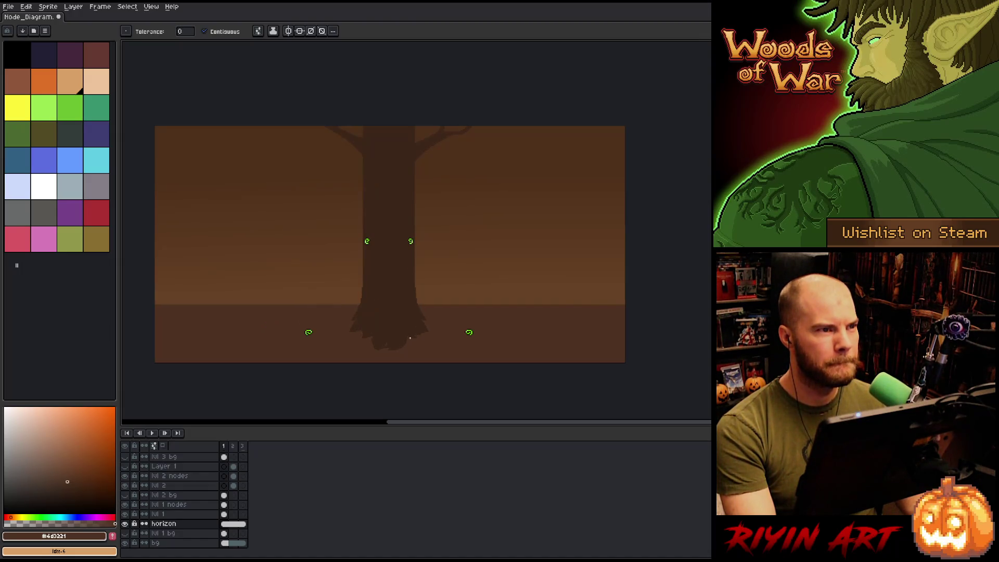
key(Right)
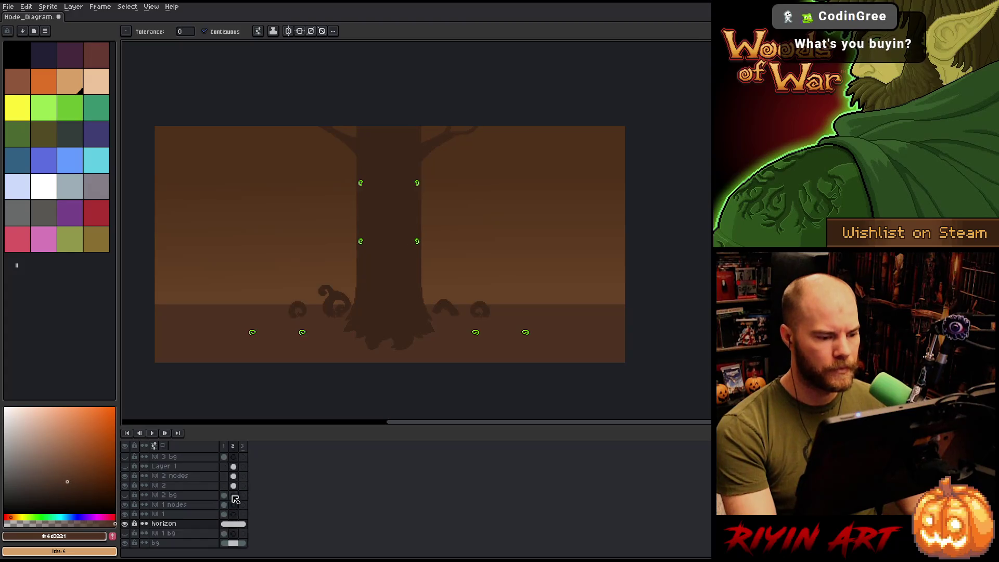
key(Right)
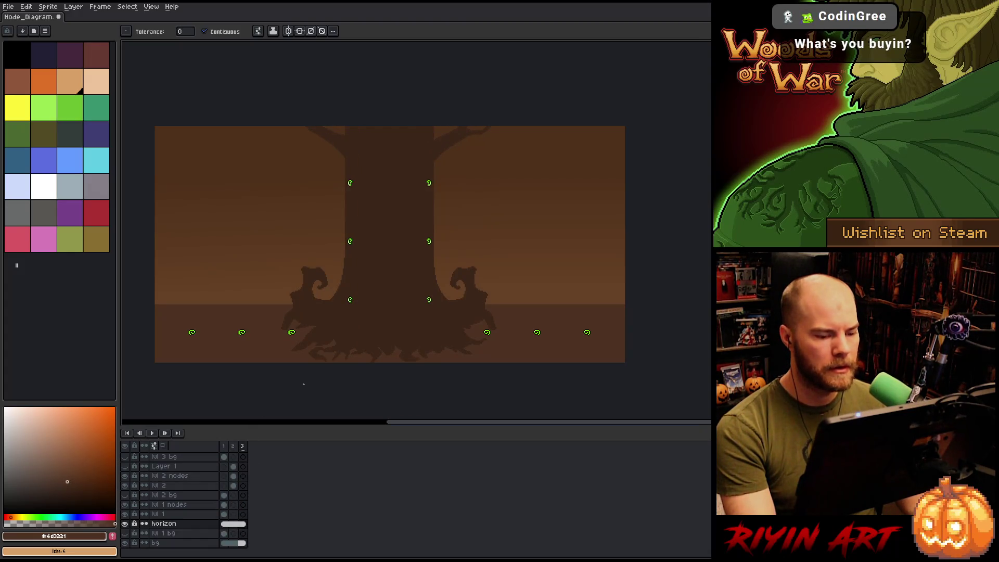
key(Left)
key(Left)
key(Right)
key(Right)
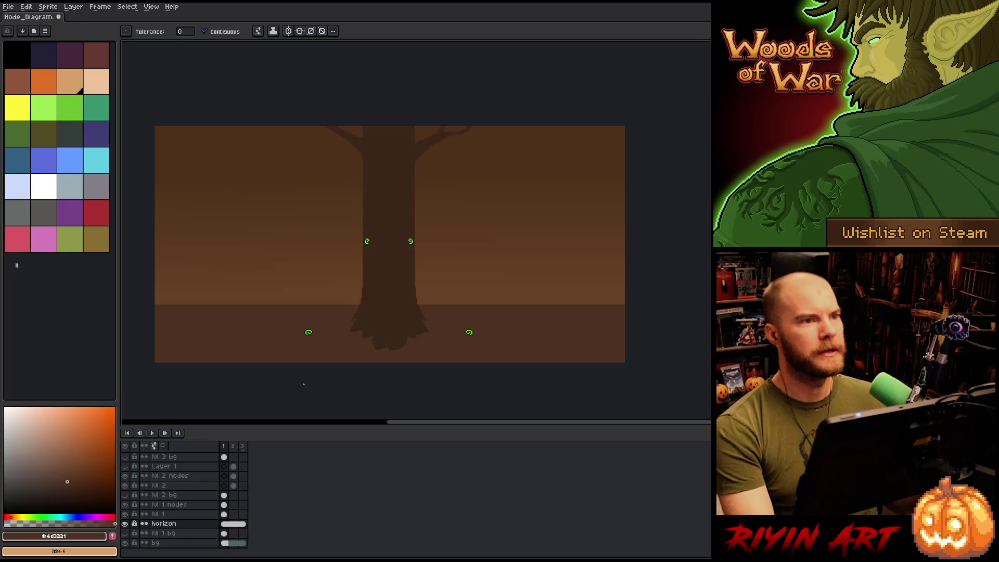
key(Right)
key(Right)
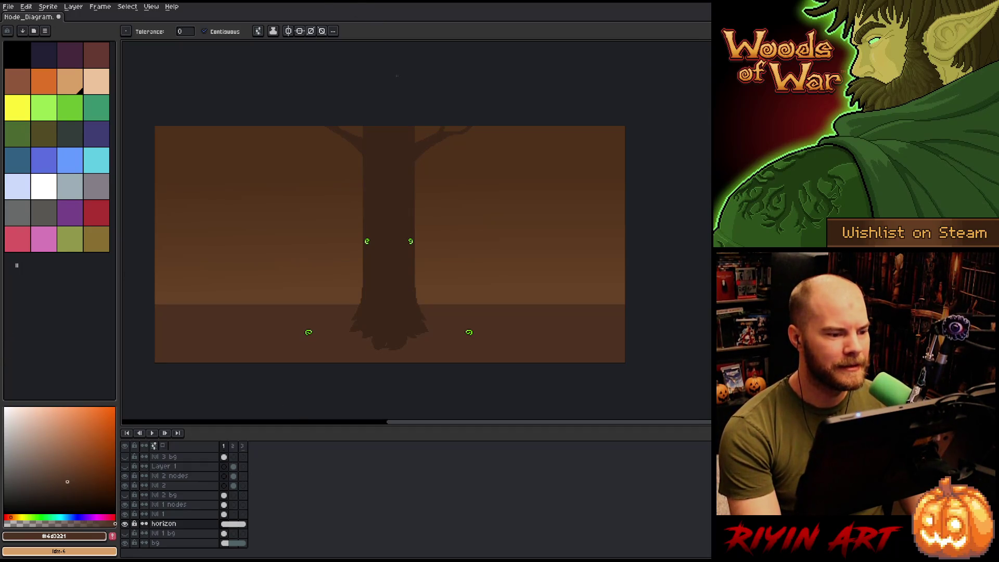
scroll(408, 228, up, 1)
mouse_move(390, 218)
mouse_down()
mouse_move(457, 212)
mouse_move(437, 213)
mouse_move(432, 204)
mouse_move(442, 212)
mouse_up()
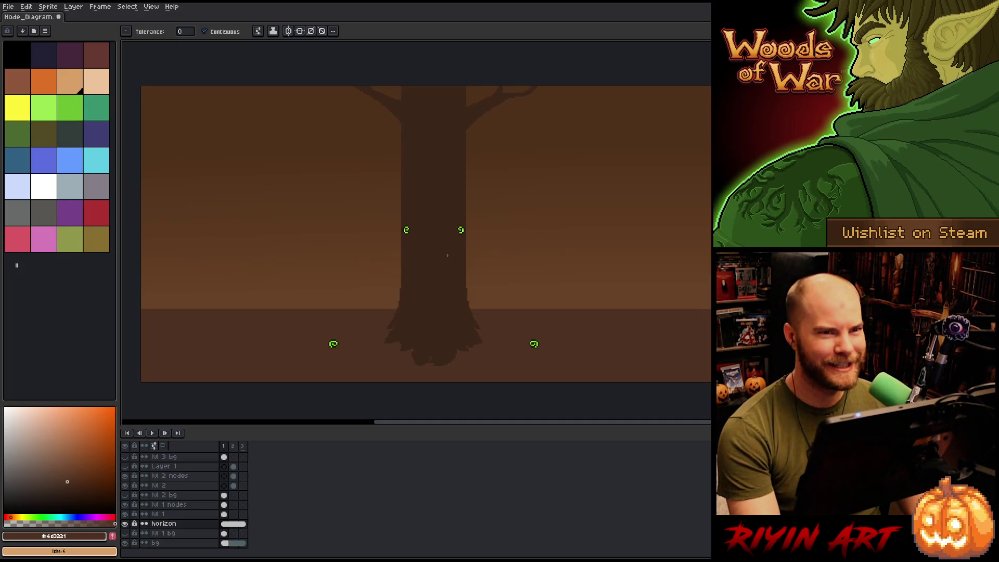
key(Right)
key(Right)
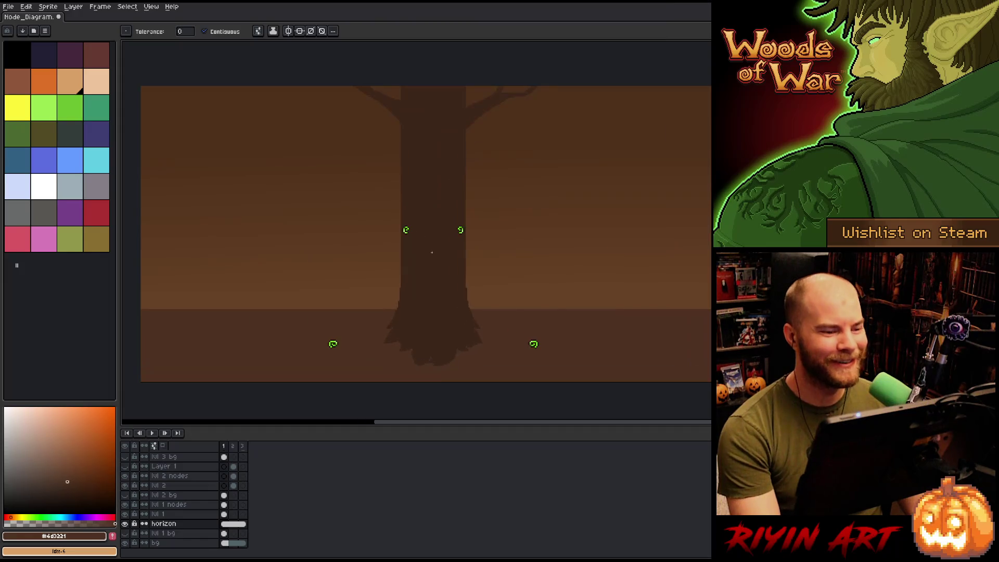
scroll(432, 252, down, 1)
key(Left)
key(Left)
key(Left)
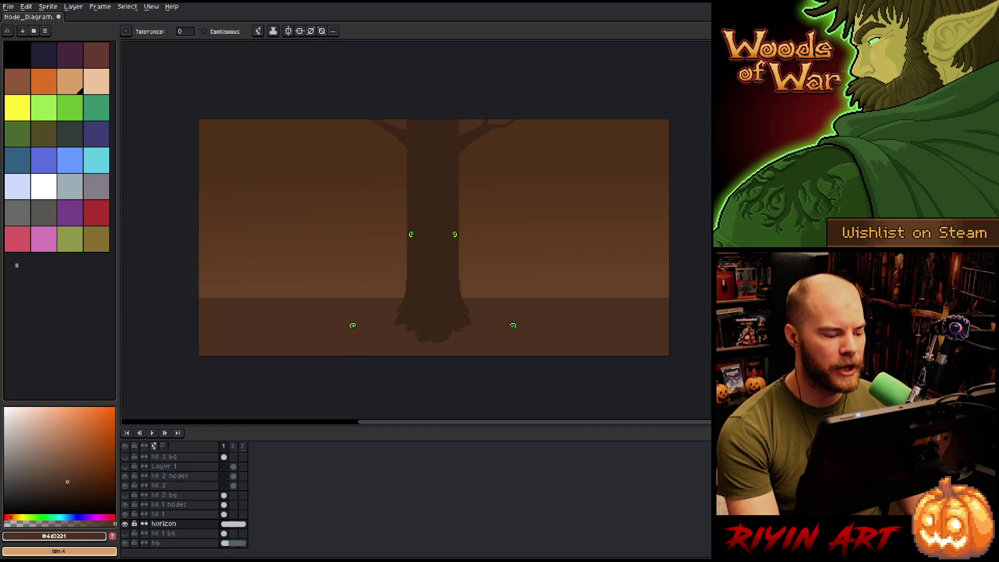
scroll(353, 325, up, 5)
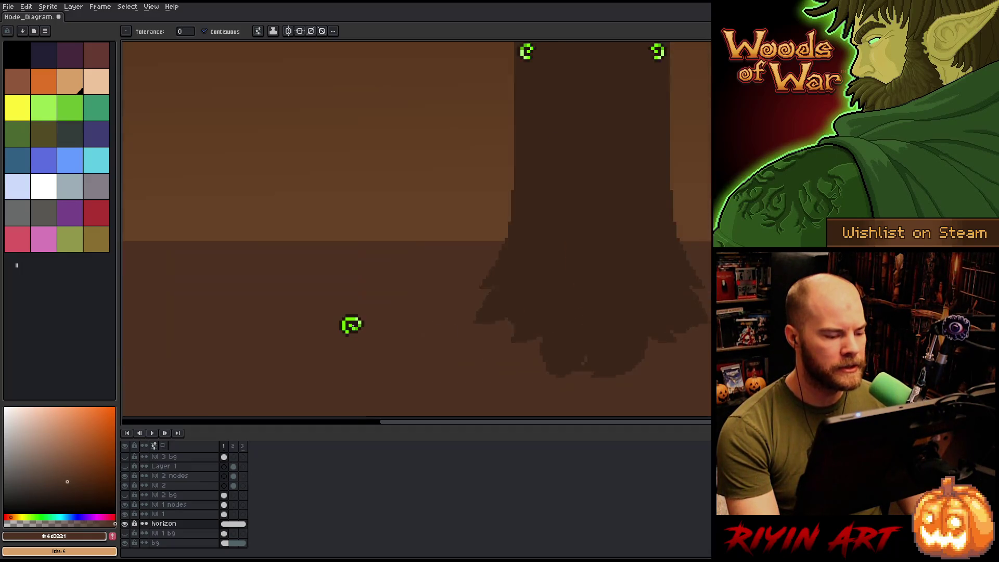
scroll(353, 326, down, 3)
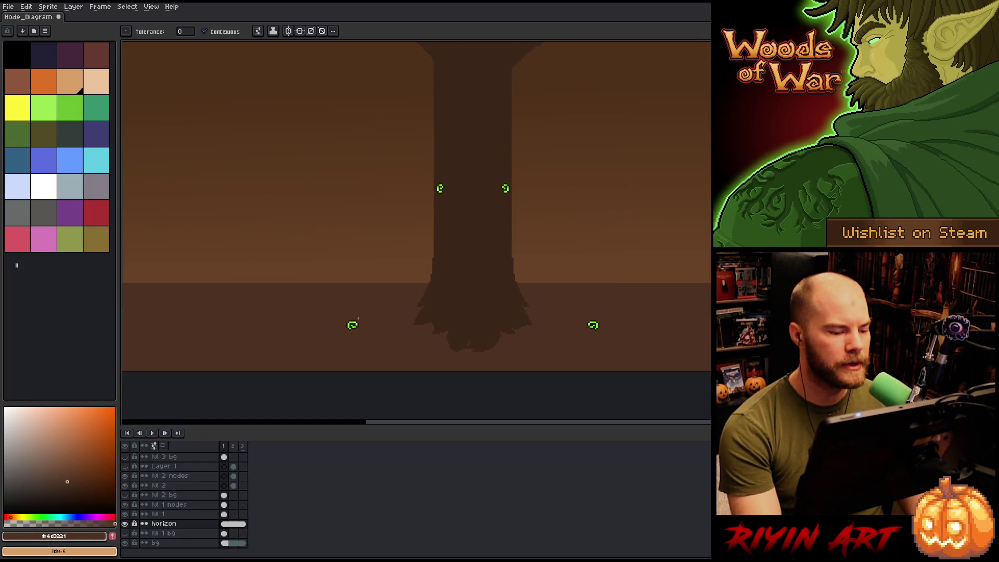
Bring up the Open dialog and return to the images folder's file list.
click(7, 7)
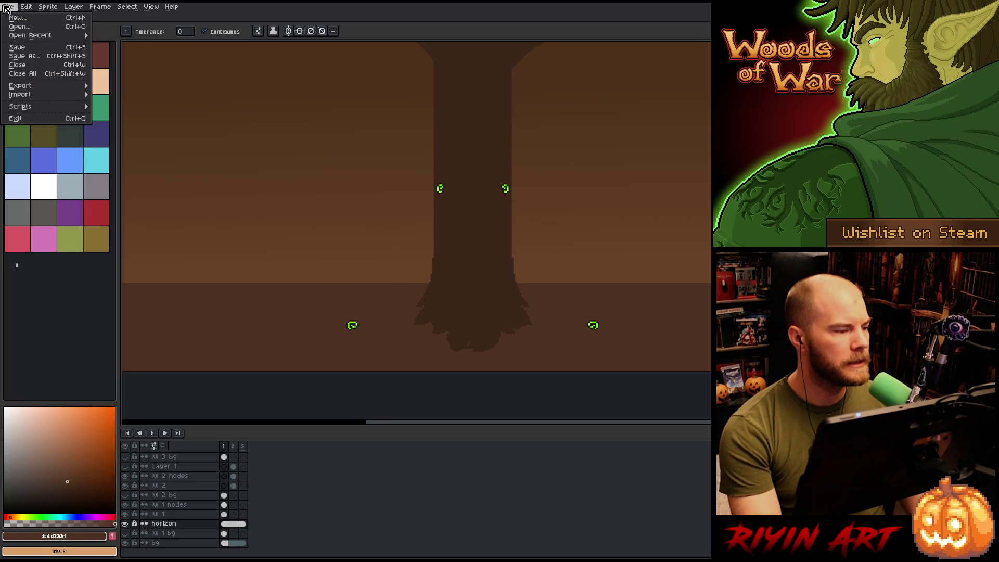
click(19, 27)
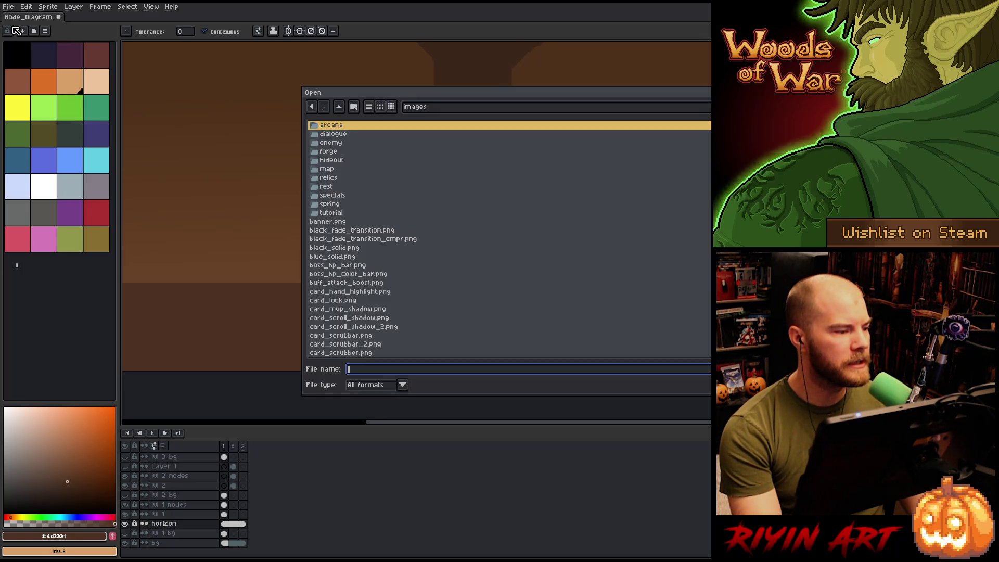
click(426, 111)
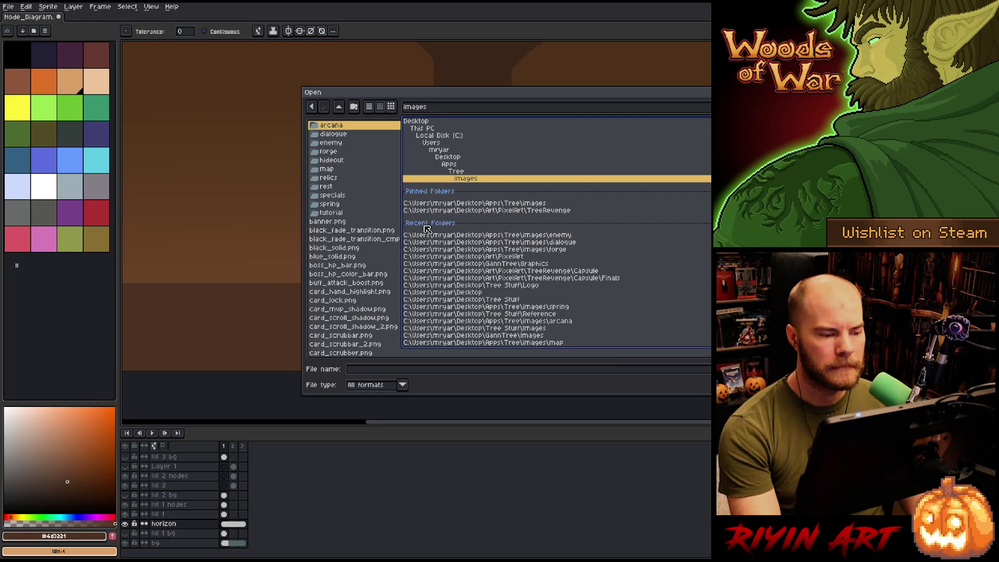
click(358, 257)
Scroll through the images folder and choose new_player_background.png.
scroll(379, 252, down, 15)
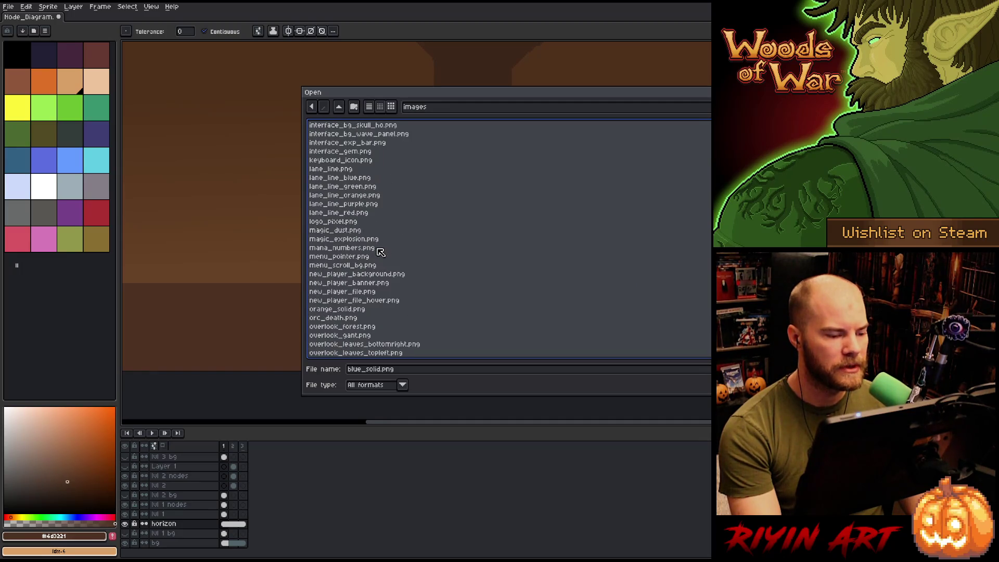
scroll(380, 252, down, 5)
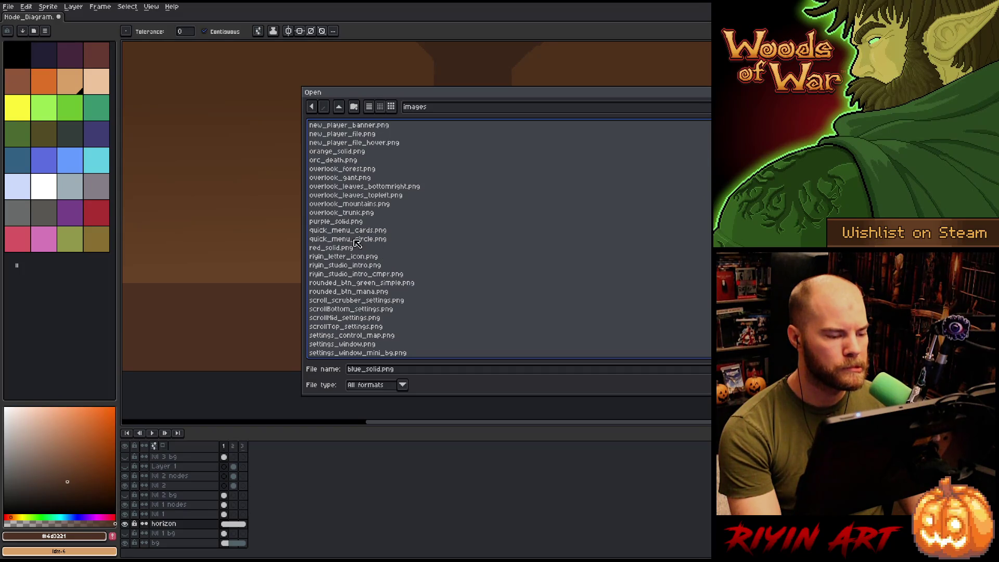
scroll(390, 307, down, 6)
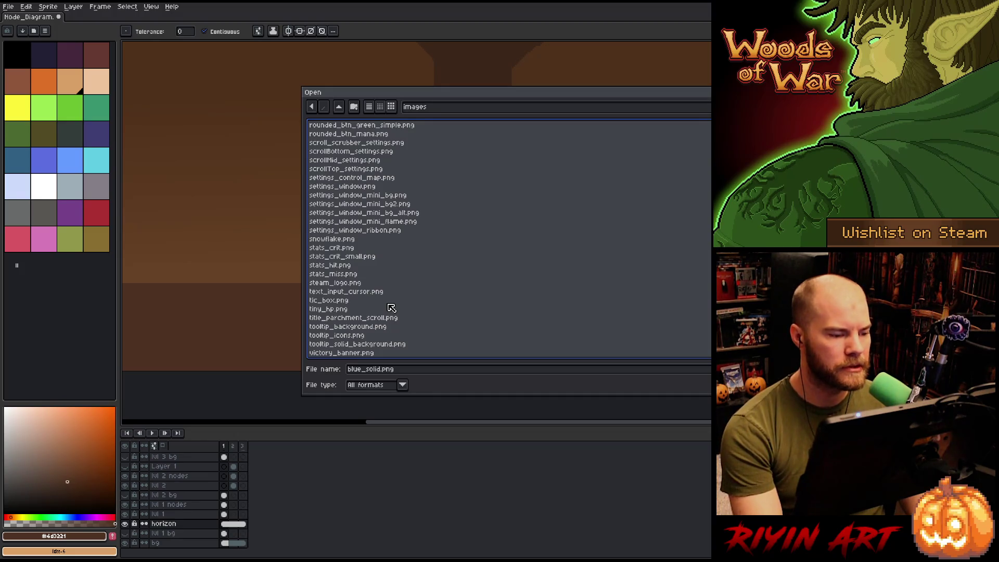
scroll(391, 307, down, 4)
scroll(391, 307, up, 9)
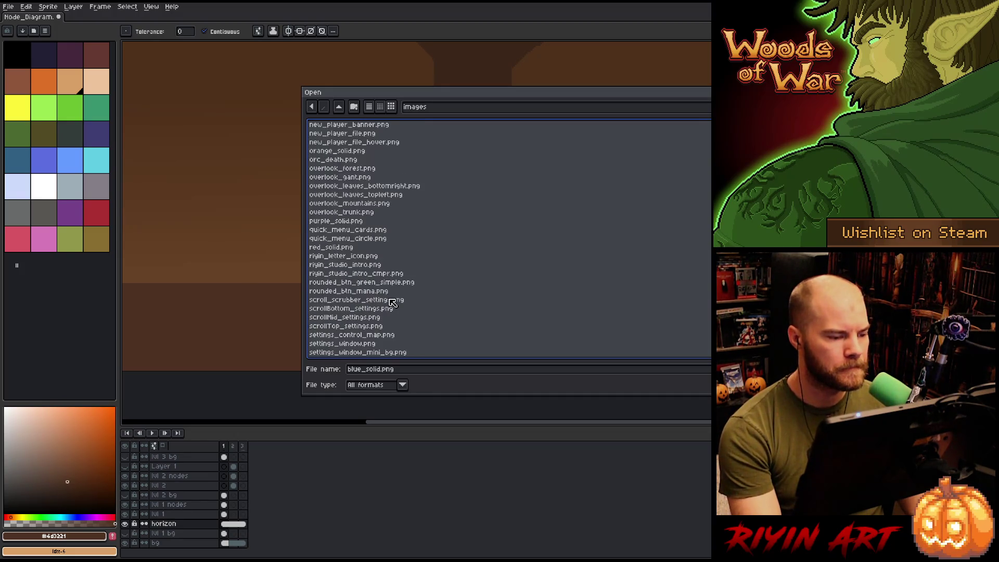
scroll(394, 297, up, 5)
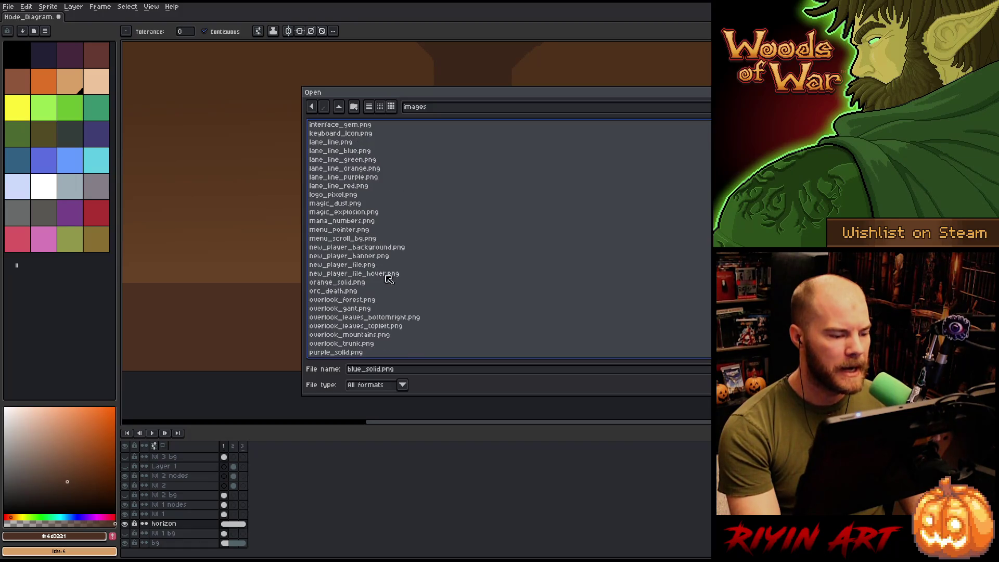
click(370, 248)
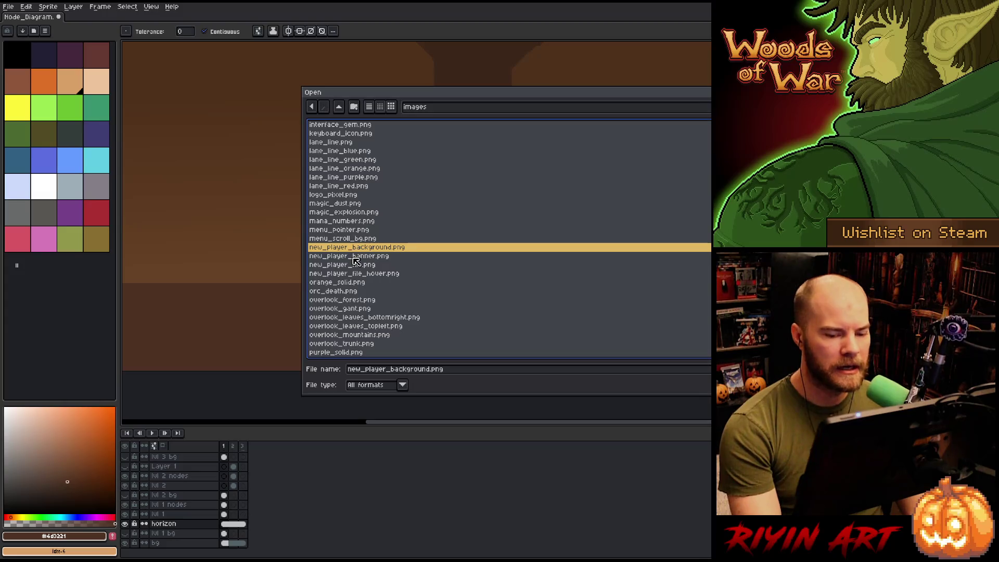
scroll(354, 260, down, 1)
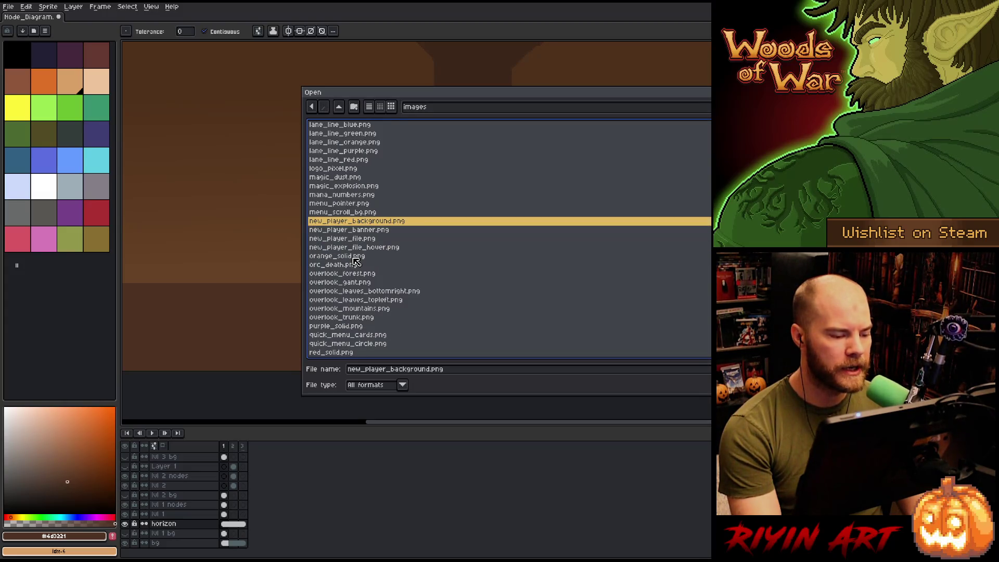
scroll(354, 260, down, 1)
scroll(354, 260, up, 2)
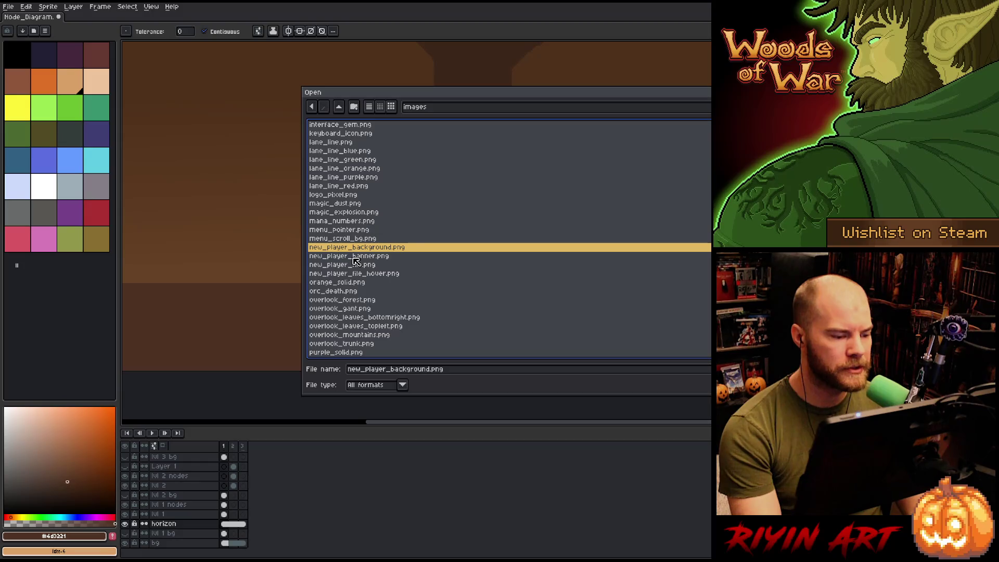
scroll(354, 260, up, 3)
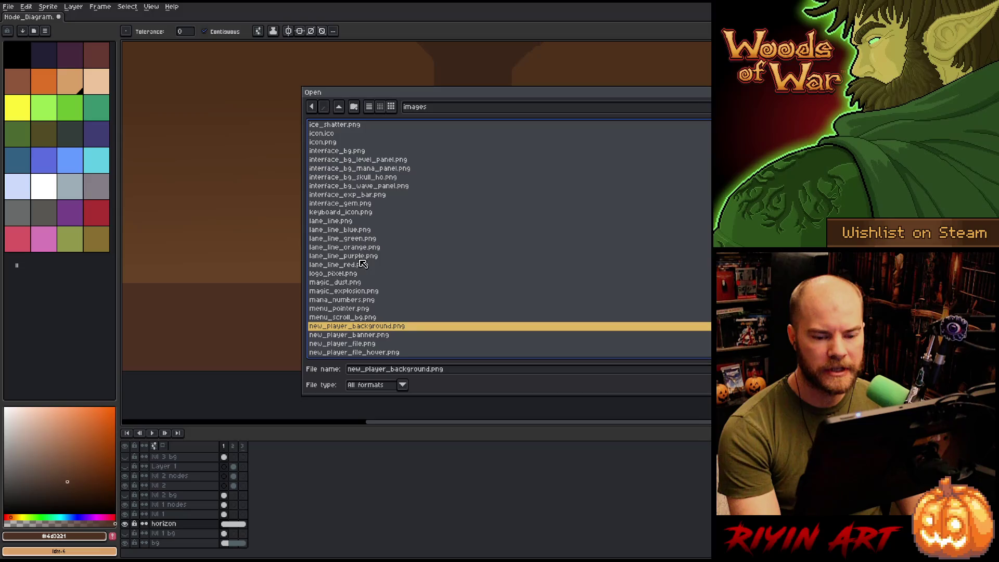
scroll(344, 265, up, 2)
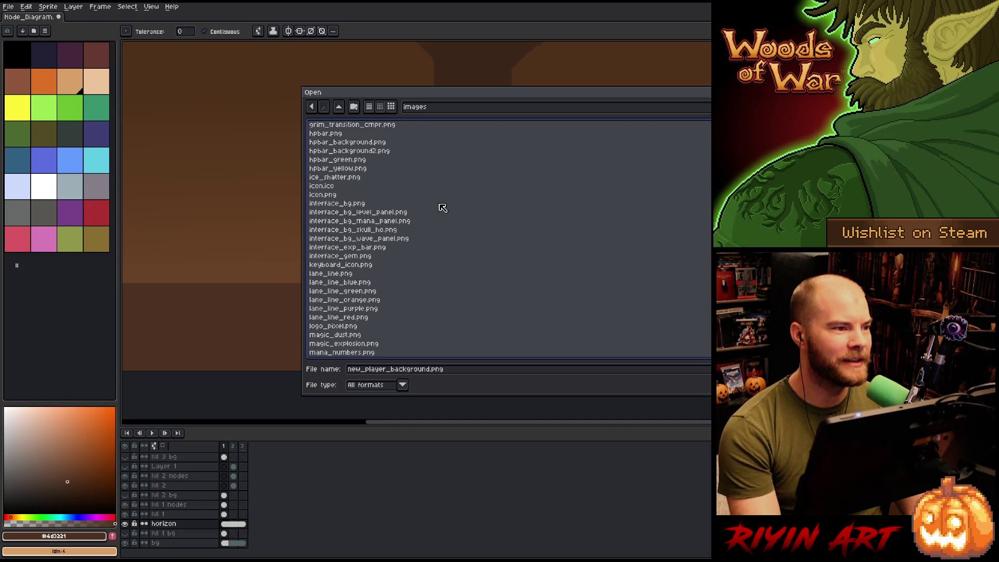
Choose interface_bg_wave_panel.png in the images folder file list.
click(383, 239)
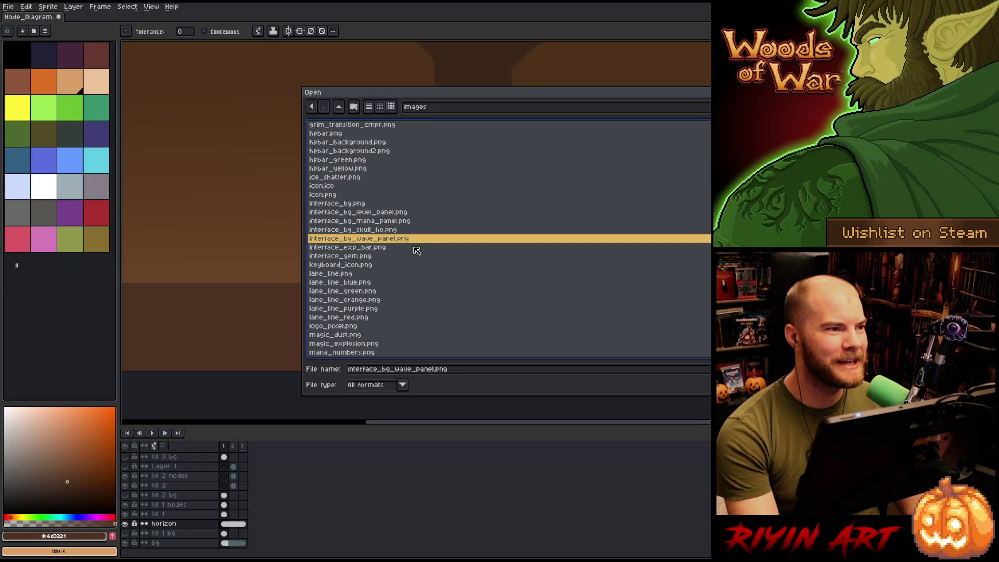
Try interface_exp_bar.png, interface_gem.png, lane_line_purple.png and lane_line_red.png in the file list.
click(386, 248)
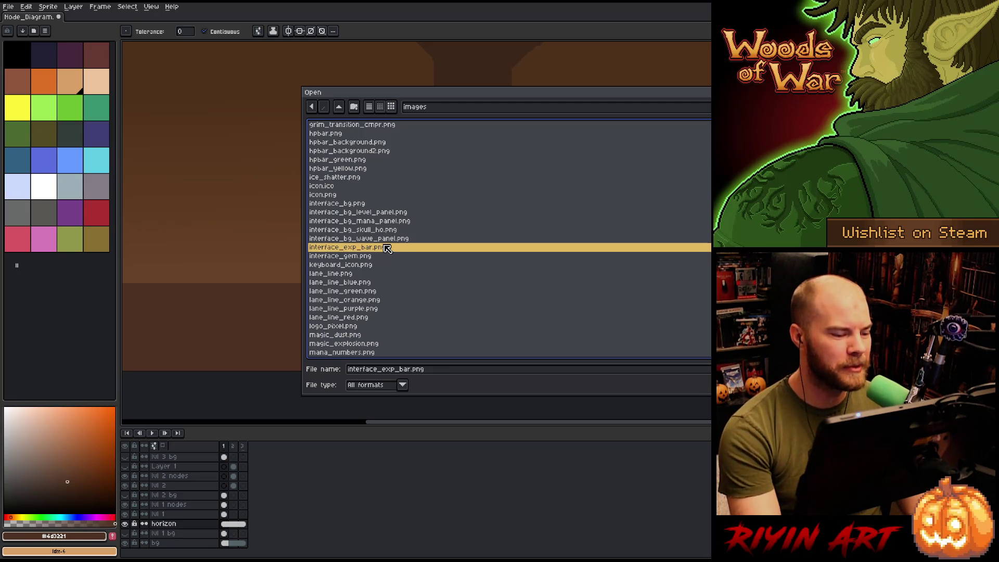
click(386, 257)
scroll(394, 268, down, 1)
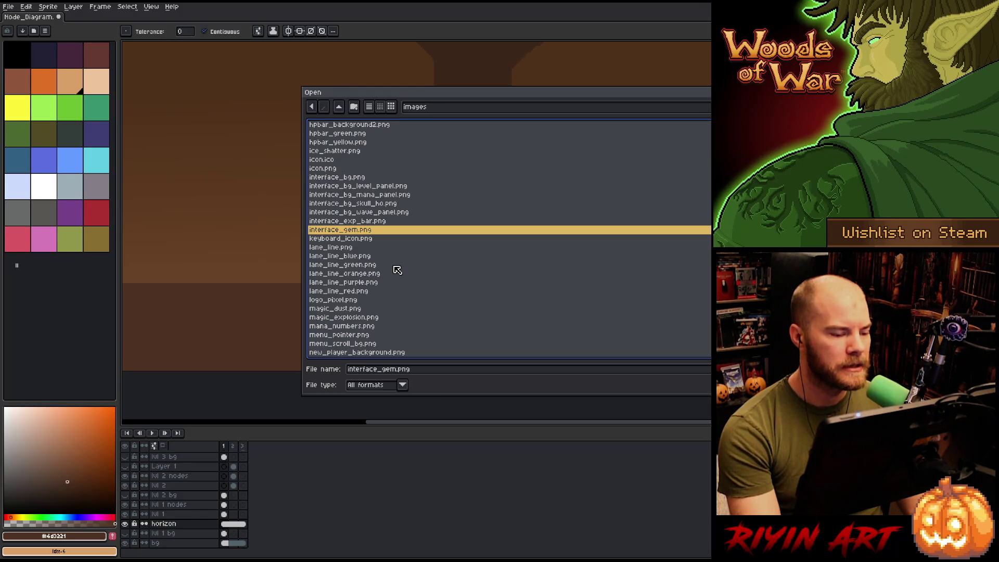
scroll(391, 268, down, 1)
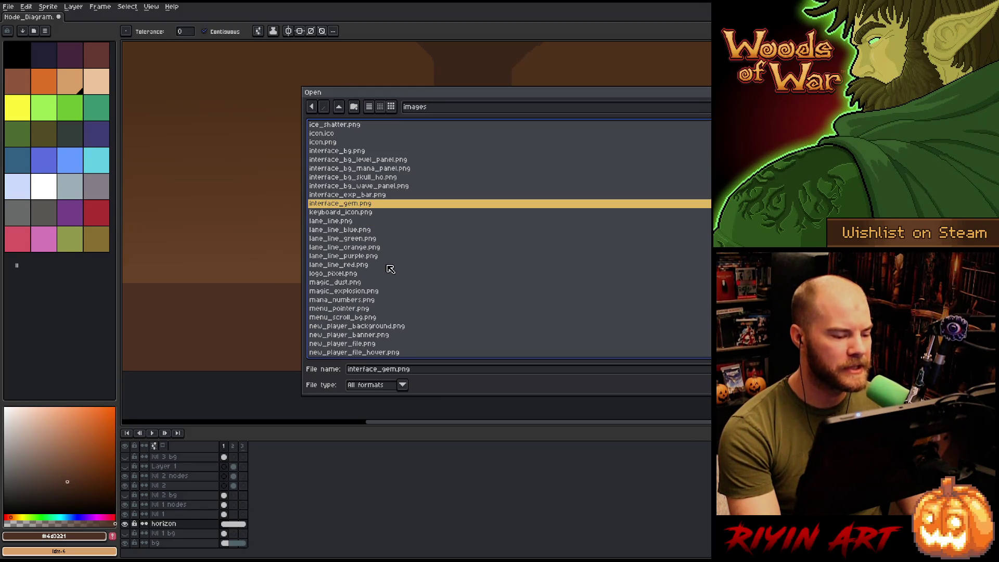
click(372, 259)
click(371, 265)
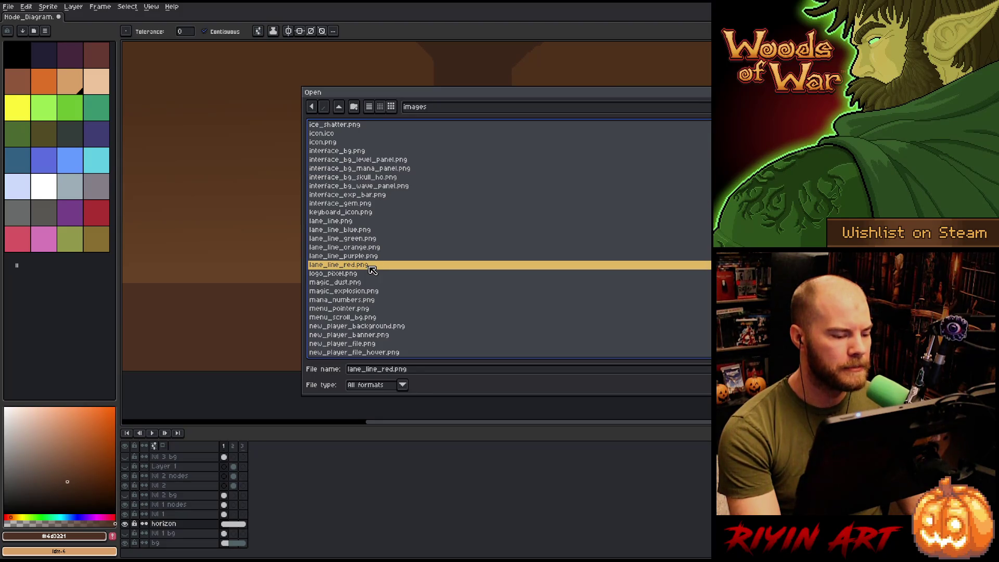
scroll(373, 269, down, 6)
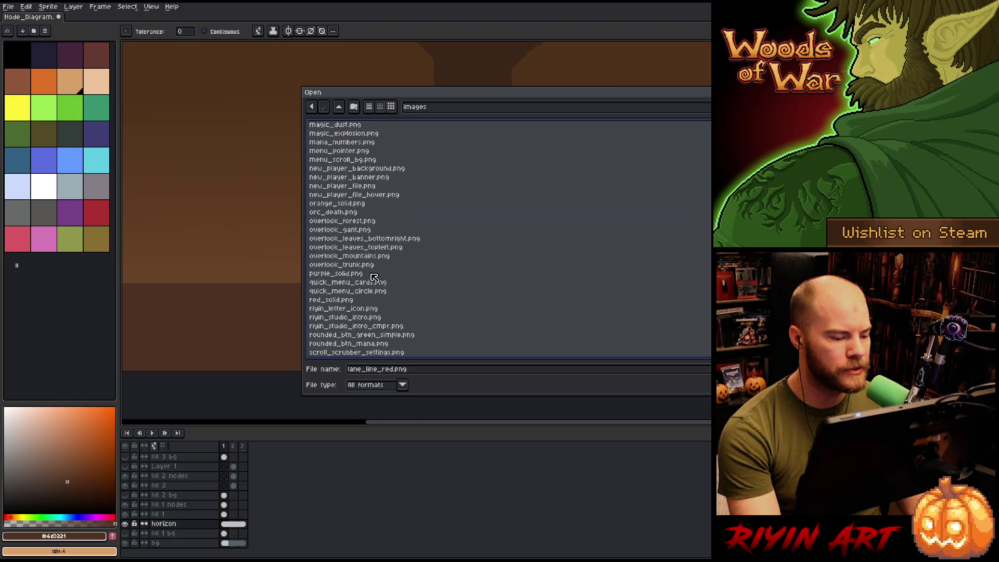
scroll(373, 278, up, 6)
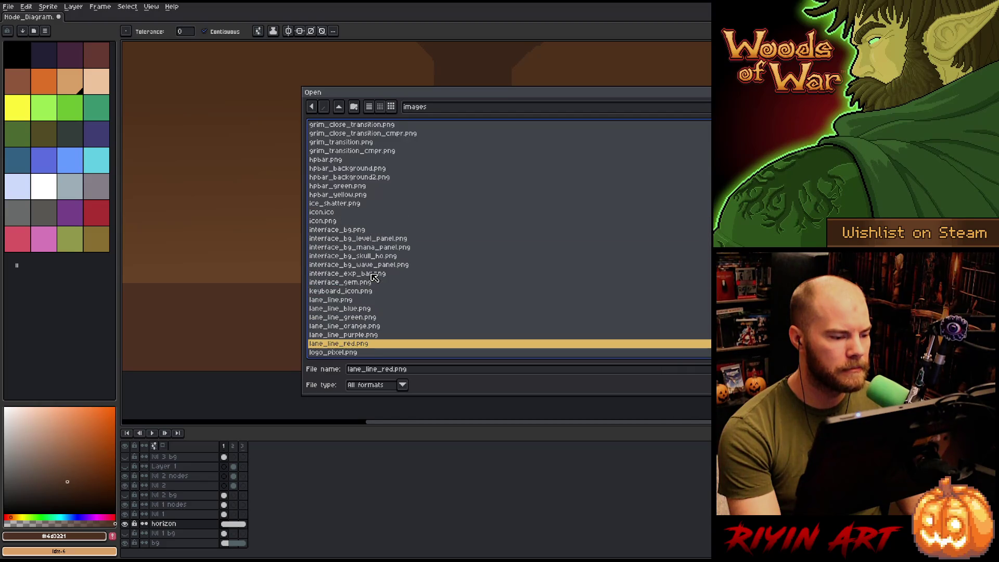
scroll(369, 281, up, 10)
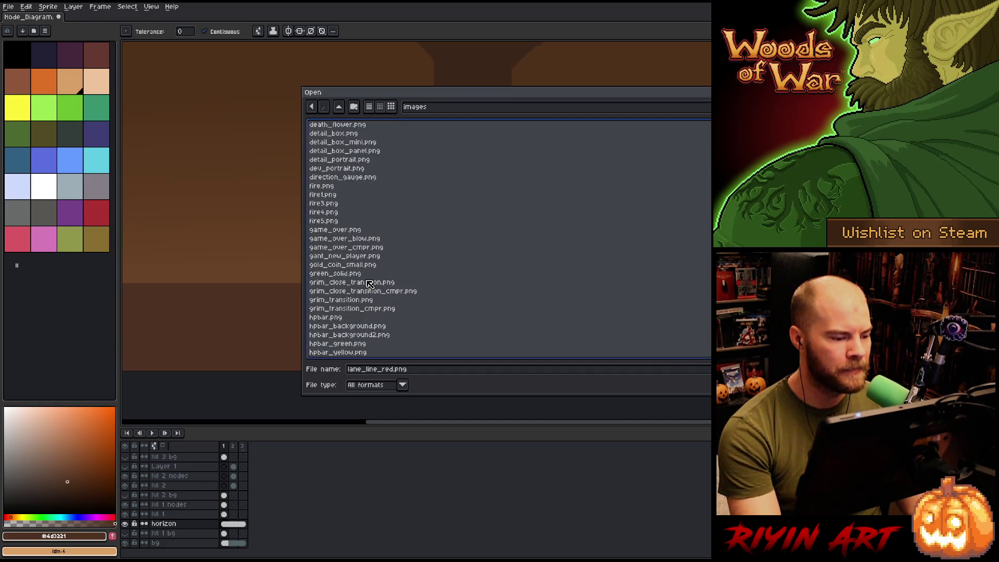
scroll(370, 283, down, 15)
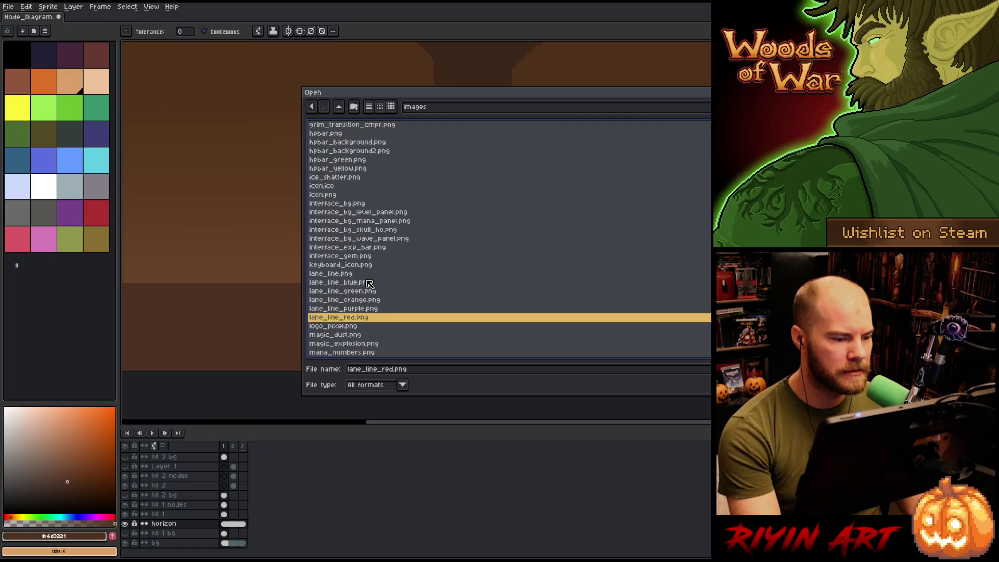
scroll(373, 299, down, 2)
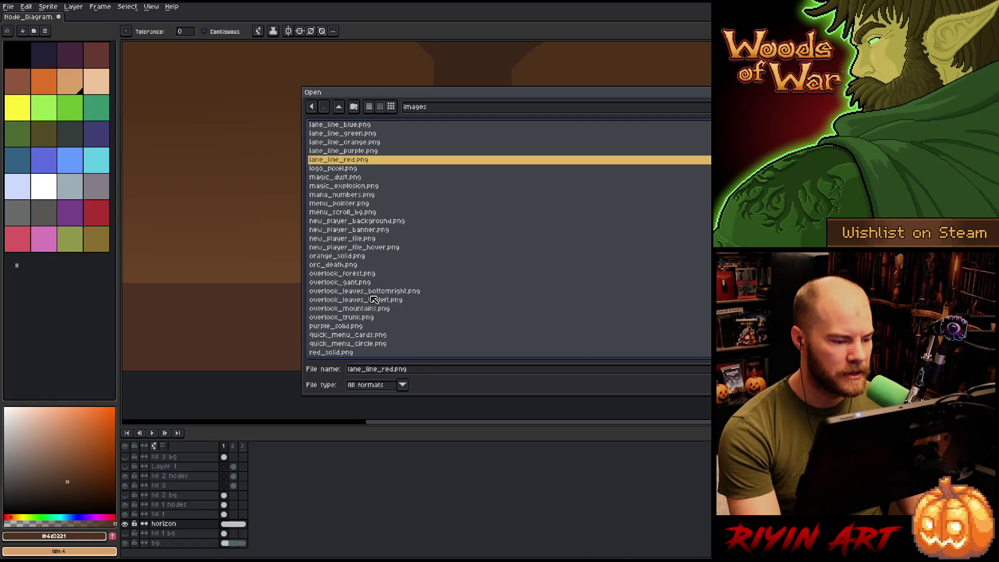
scroll(373, 283, up, 5)
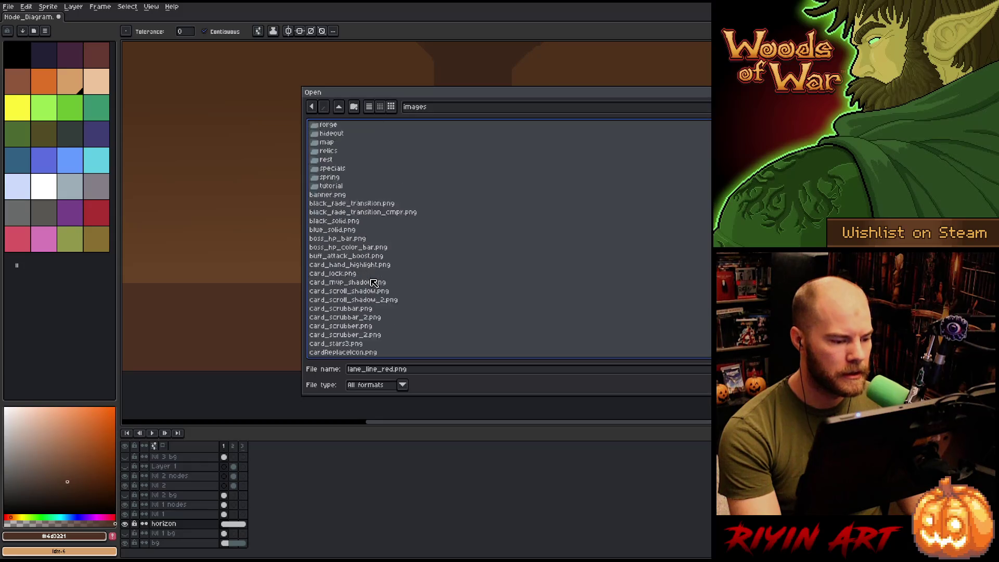
Enter the spring folder and choose node_staff_ground_left.png.
double_click(352, 206)
scroll(393, 270, down, 15)
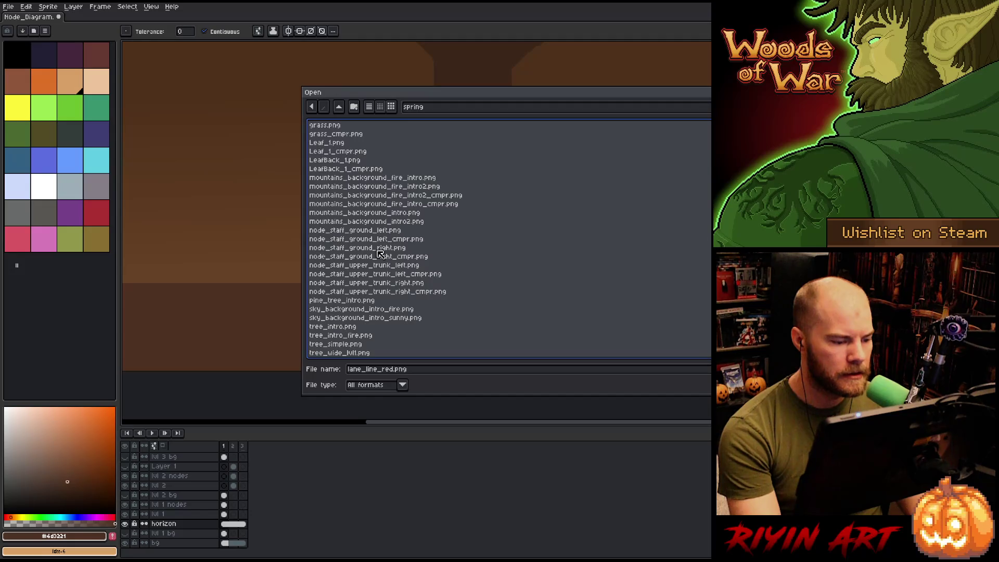
click(363, 232)
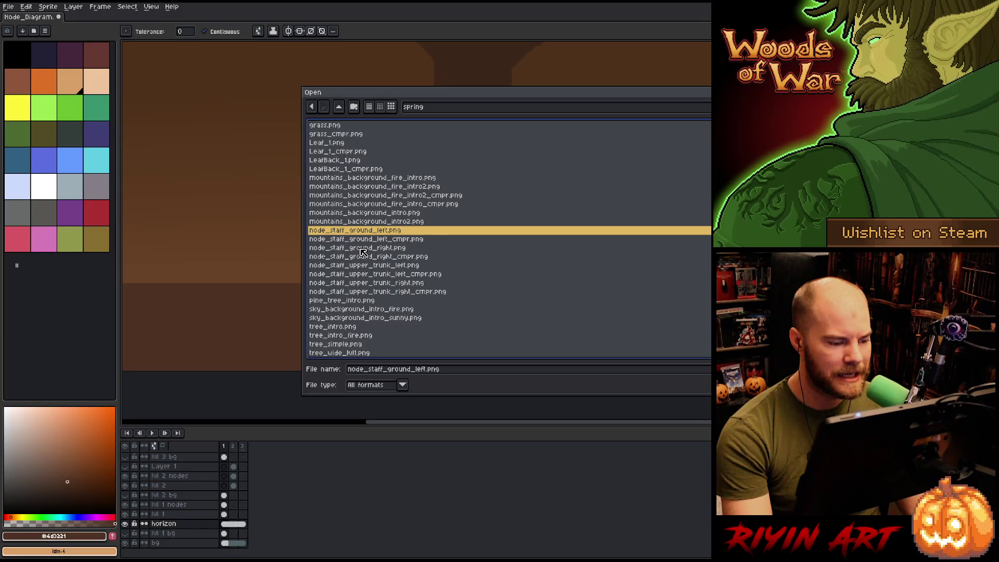
Open node_staff_ground_left.png and zoom and pan across its node sprite frames.
key(Return)
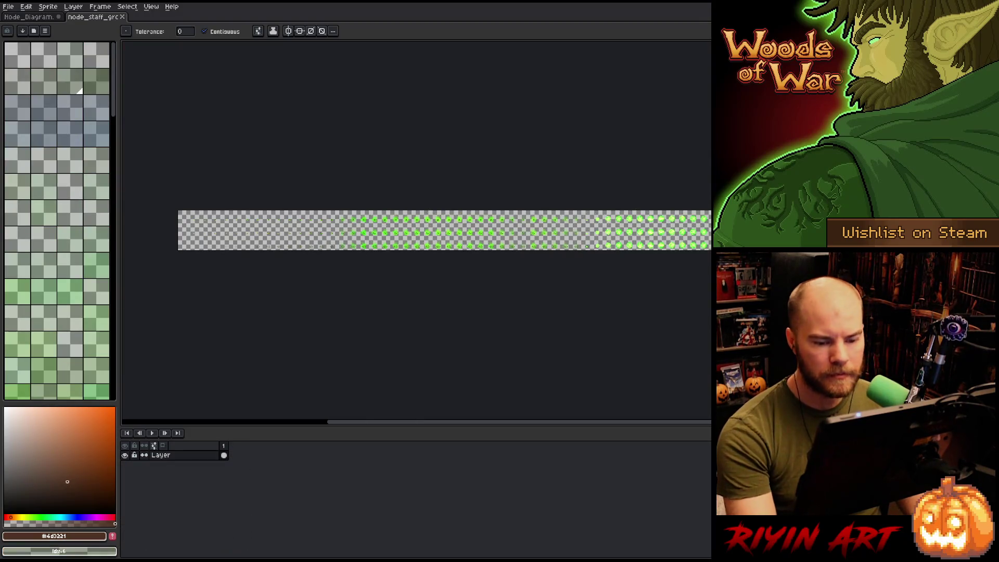
scroll(436, 242, up, 4)
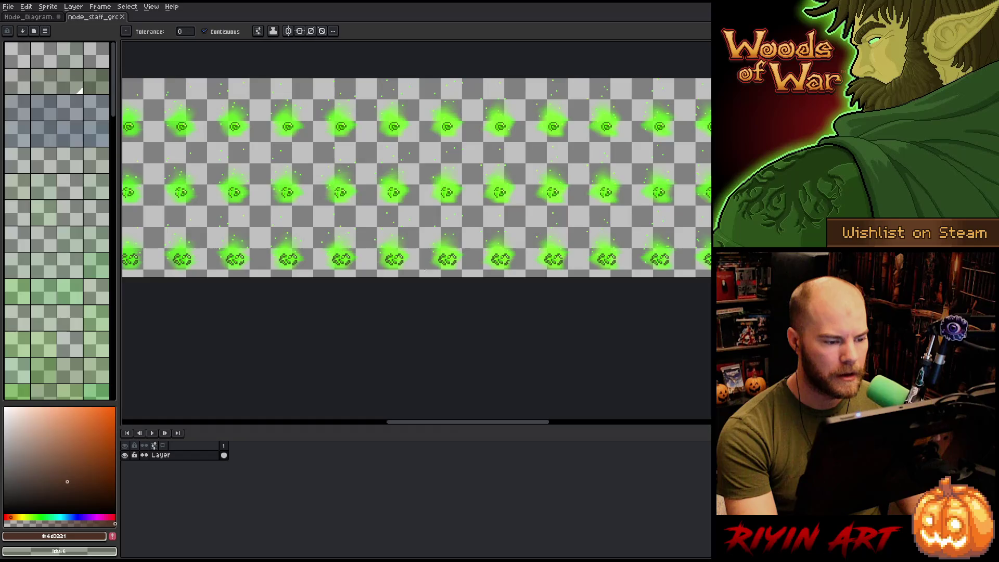
mouse_move(453, 423)
mouse_down()
mouse_move(277, 422)
mouse_move(710, 422)
mouse_up()
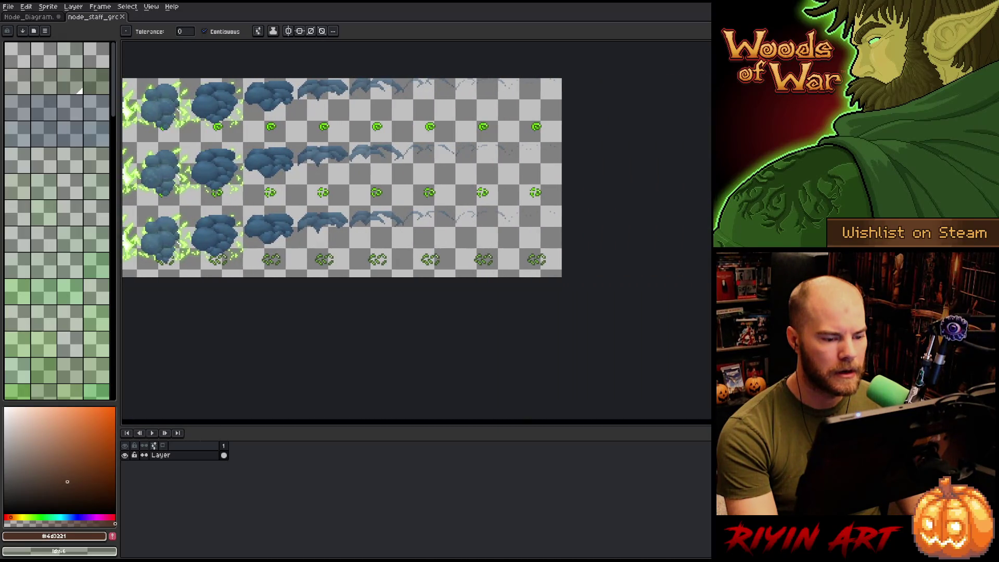
mouse_move(710, 422)
mouse_down()
mouse_move(648, 400)
mouse_move(481, 388)
mouse_move(403, 428)
mouse_move(314, 423)
mouse_up()
scroll(299, 208, up, 1)
scroll(606, 203, up, 1)
scroll(605, 203, up, 1)
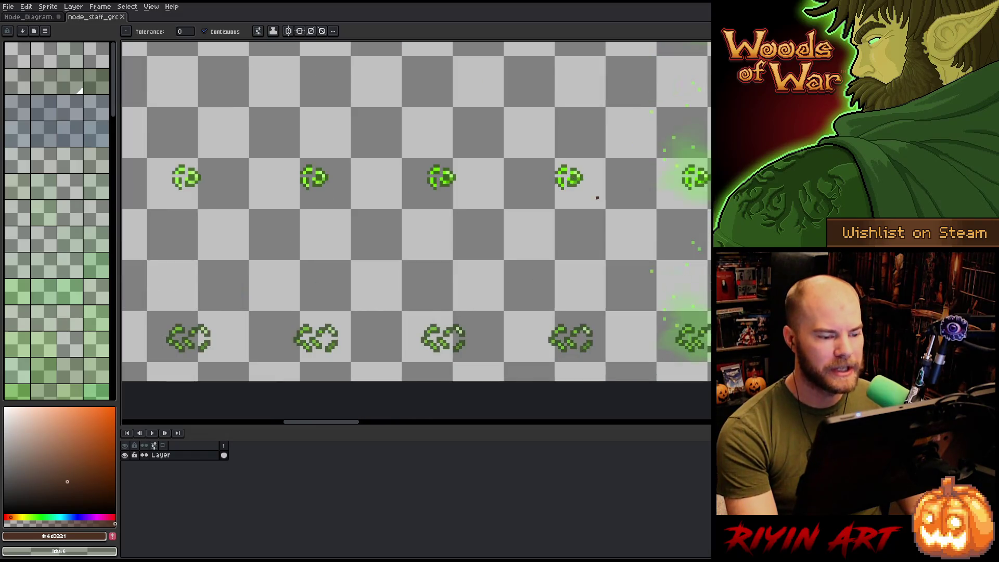
scroll(606, 202, down, 1)
drag(412, 207, 449, 225)
scroll(404, 227, down, 1)
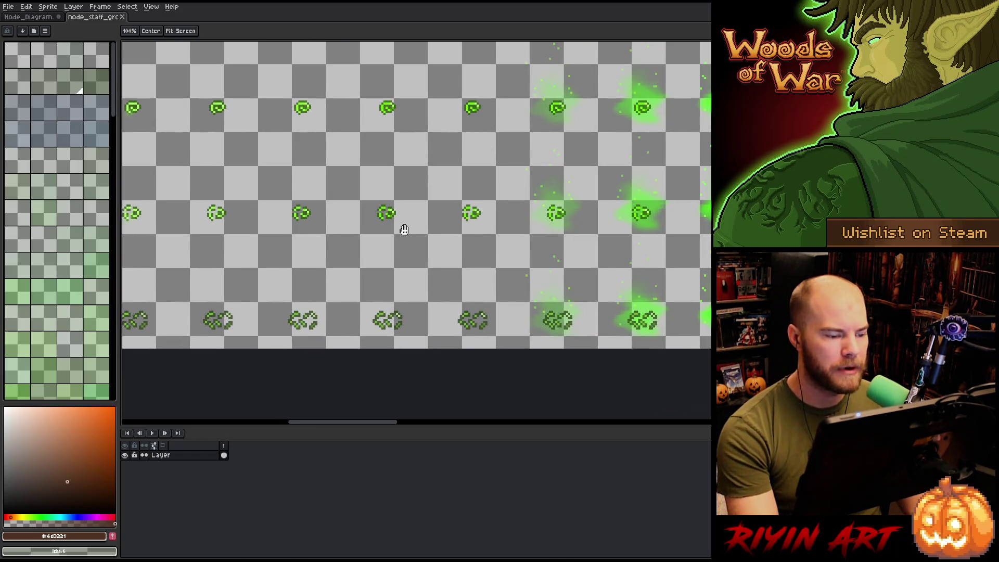
Draw a rectangular selection around the middle column of node sprites.
key(w)
scroll(404, 229, up, 1)
scroll(415, 211, down, 1)
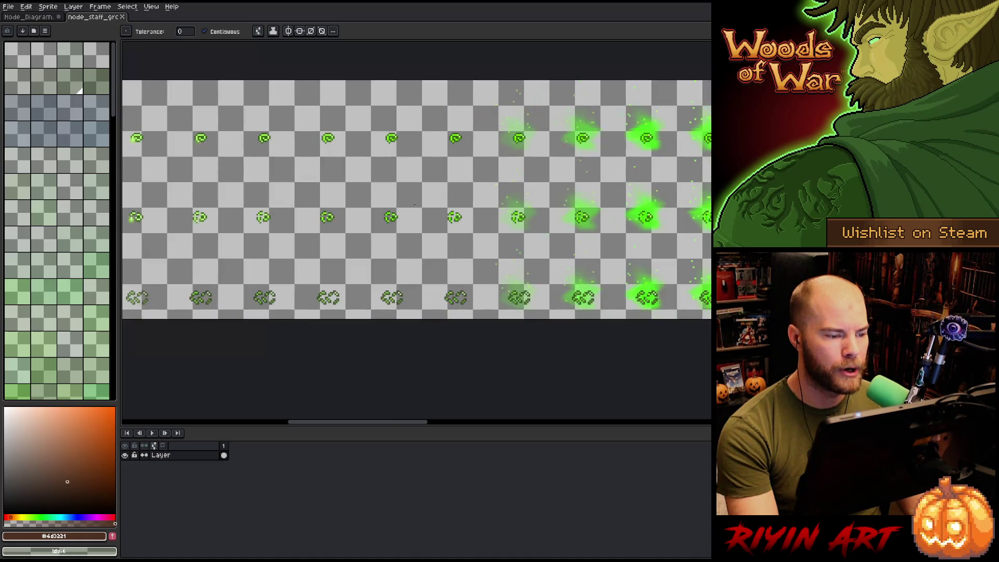
key(m)
scroll(403, 138, up, 2)
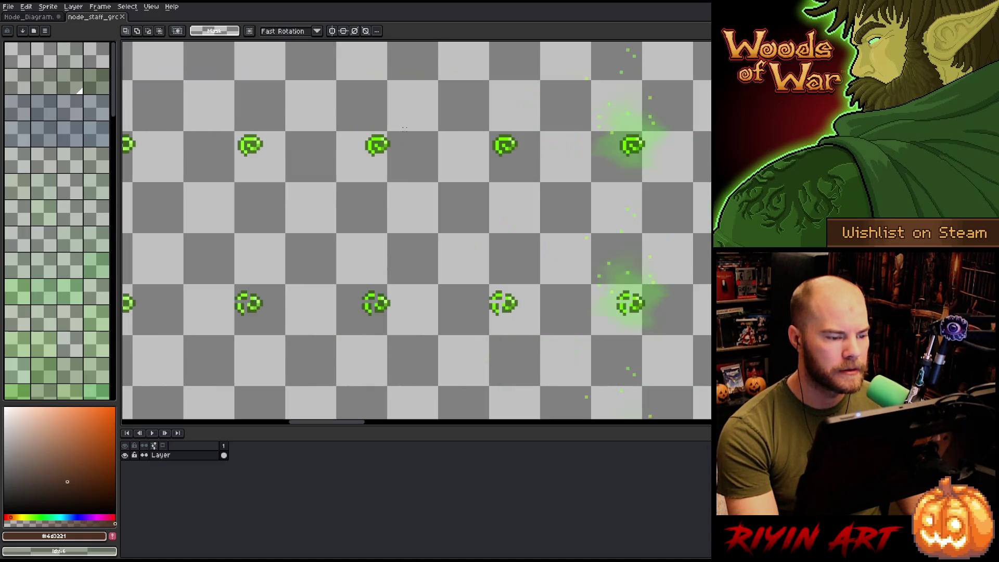
scroll(404, 128, down, 1)
mouse_move(399, 119)
mouse_down()
mouse_move(300, 382)
mouse_move(358, 377)
mouse_up()
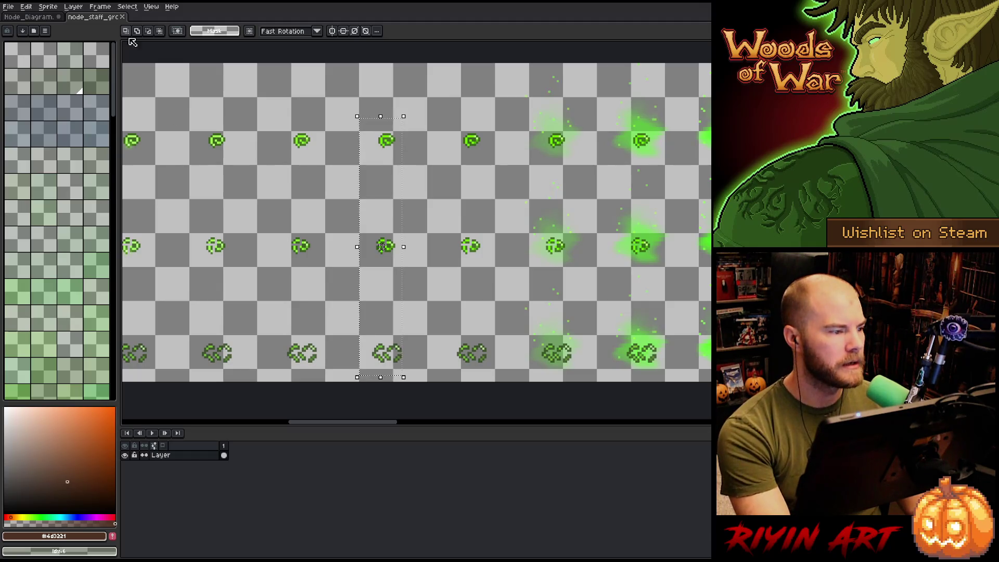
Back in Node_Diagram, add a new layer above lvl 1 nodes and compare frames 1 and 2.
click(44, 18)
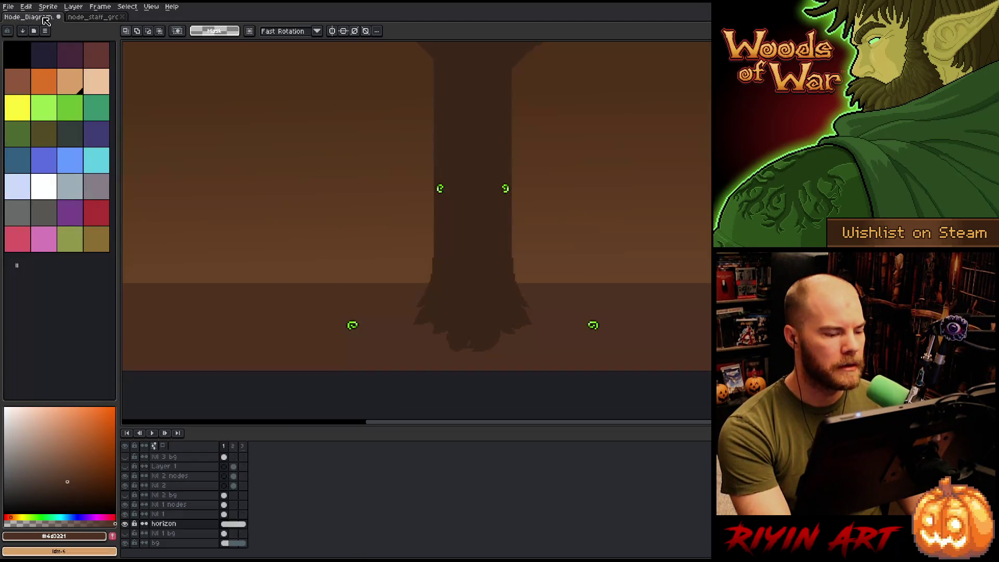
scroll(201, 526, up, 1)
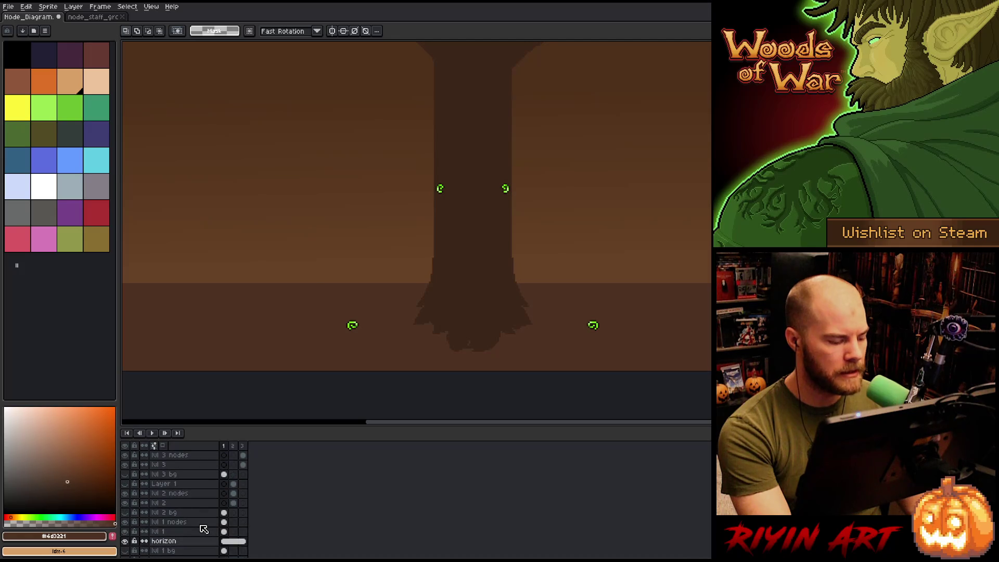
click(198, 523)
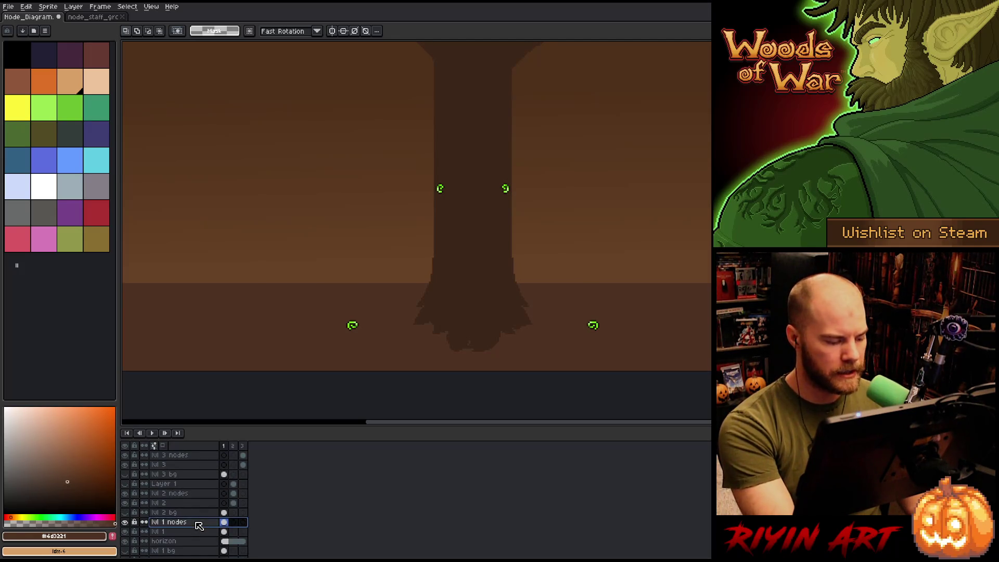
key(shift+n)
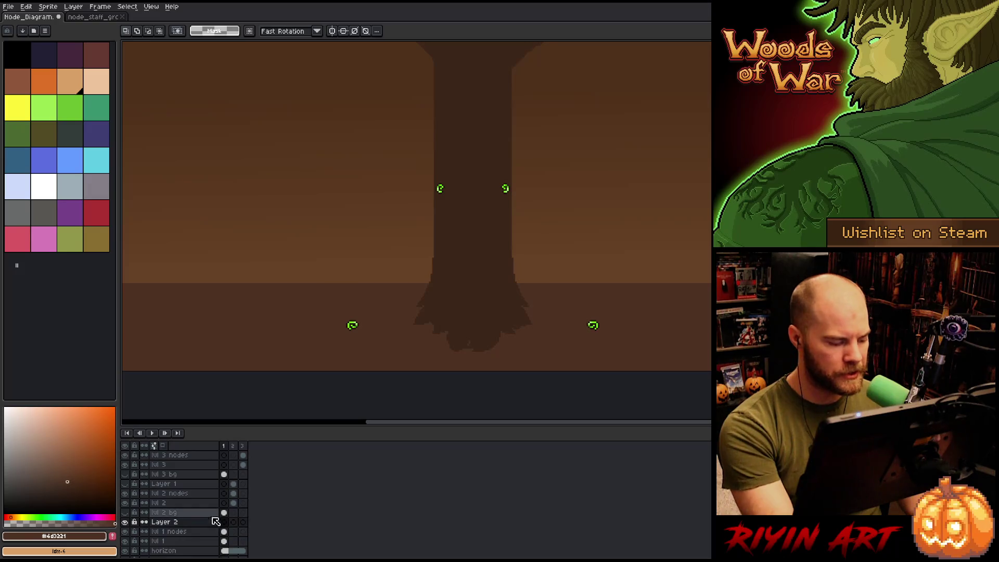
click(224, 513)
click(232, 512)
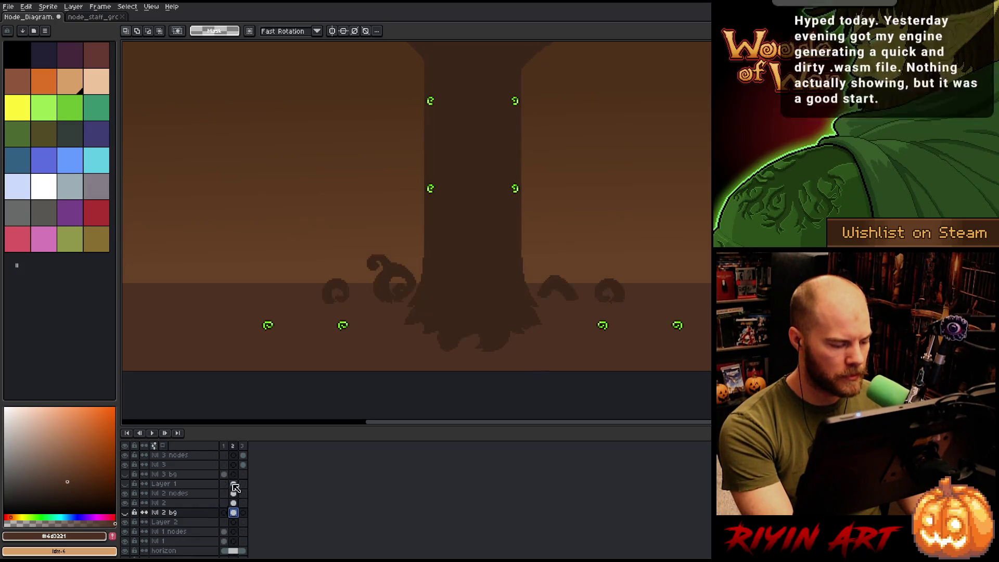
click(223, 474)
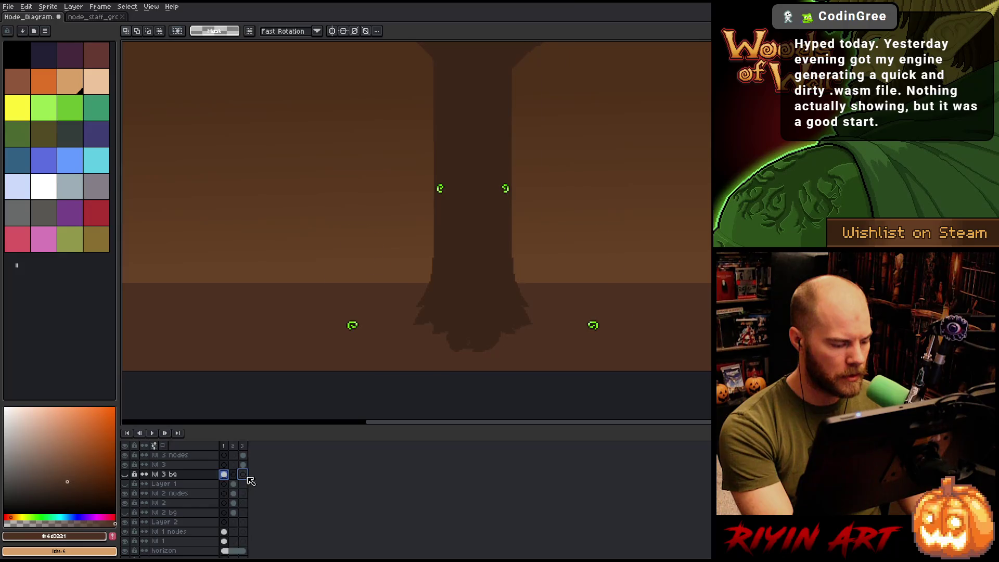
click(233, 474)
click(224, 522)
Rename the new Layer 2 to 'lvl 1 node' and select its frame 1 cel.
double_click(173, 522)
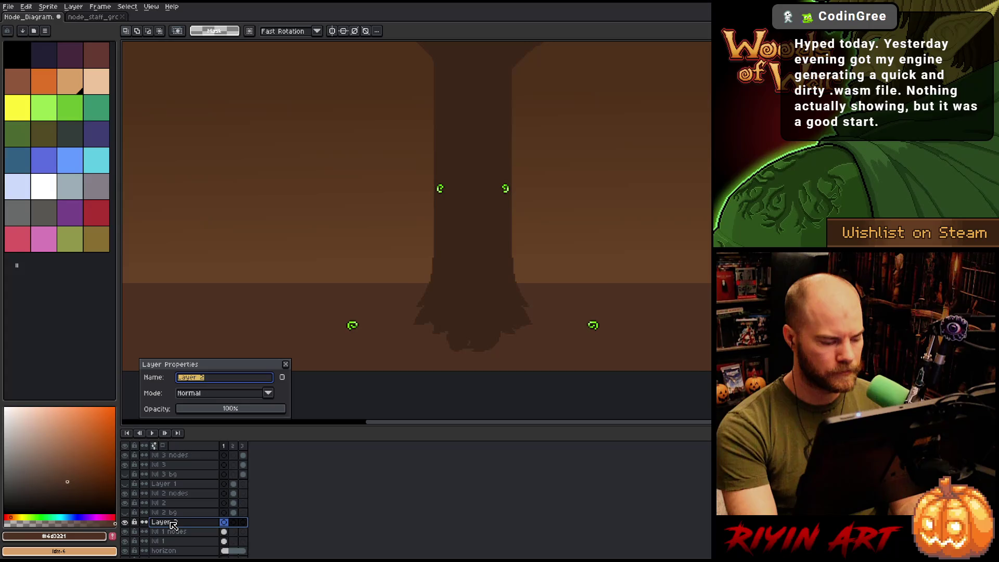
key(BackSpace)
text(lvl 1 node)
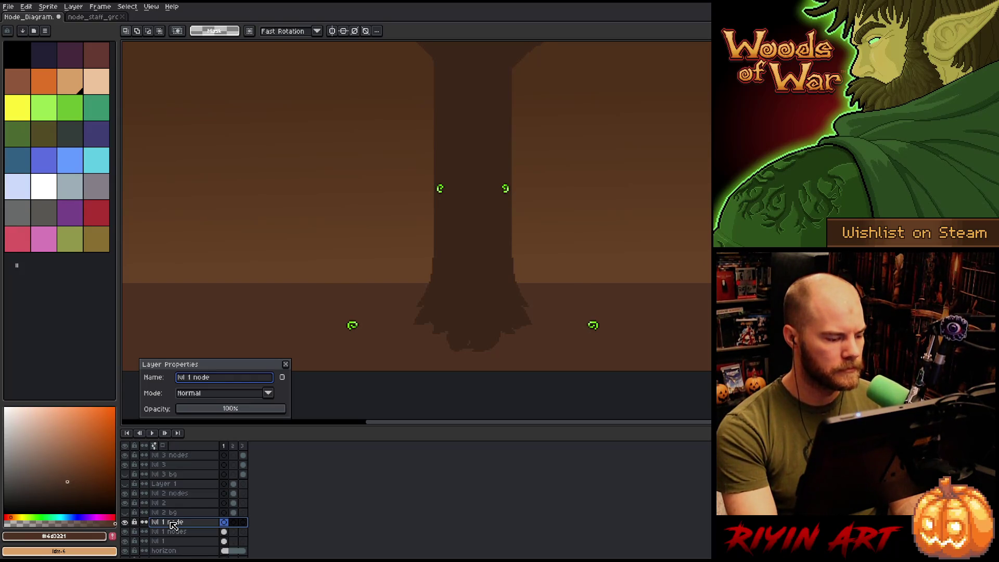
key(Return)
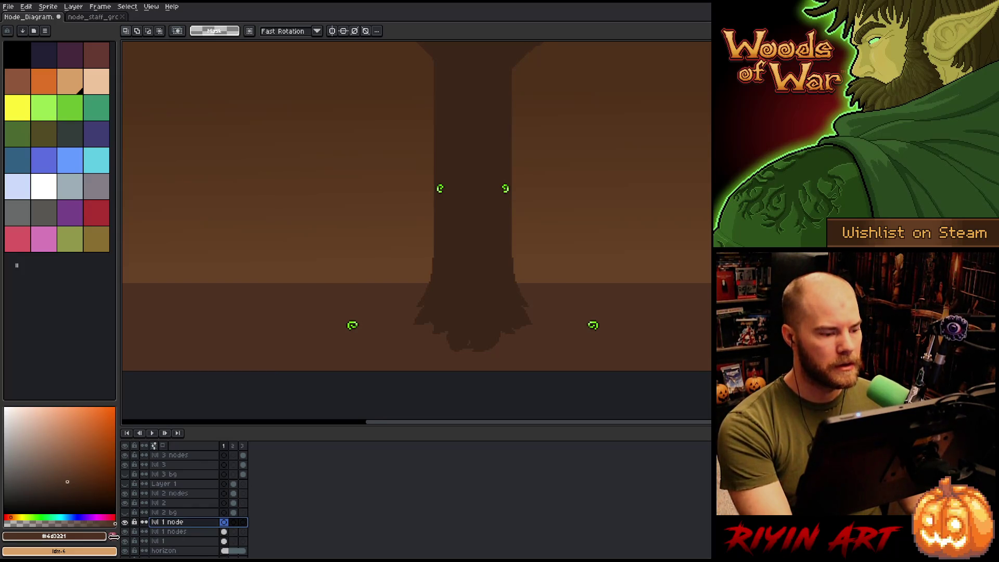
click(223, 523)
Move the selected lvl 1 nodes into a column left of the tree trunk.
key(ctrl+t)
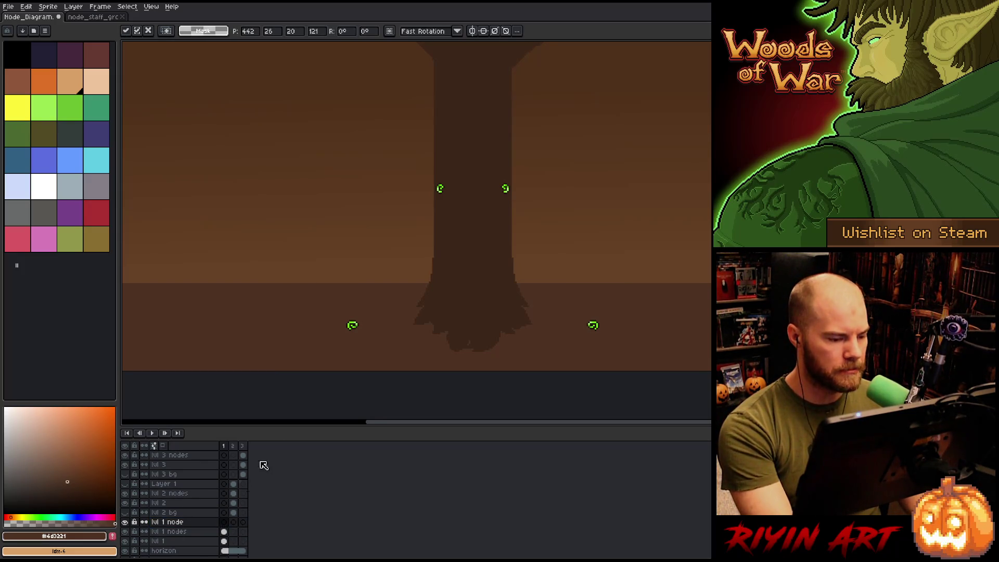
drag(457, 227, 272, 268)
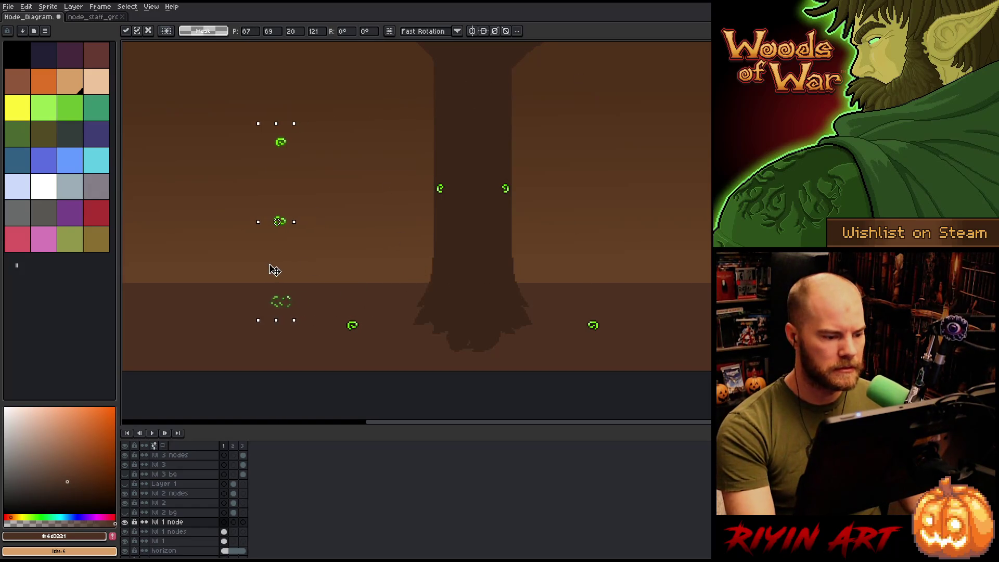
scroll(255, 298, up, 1)
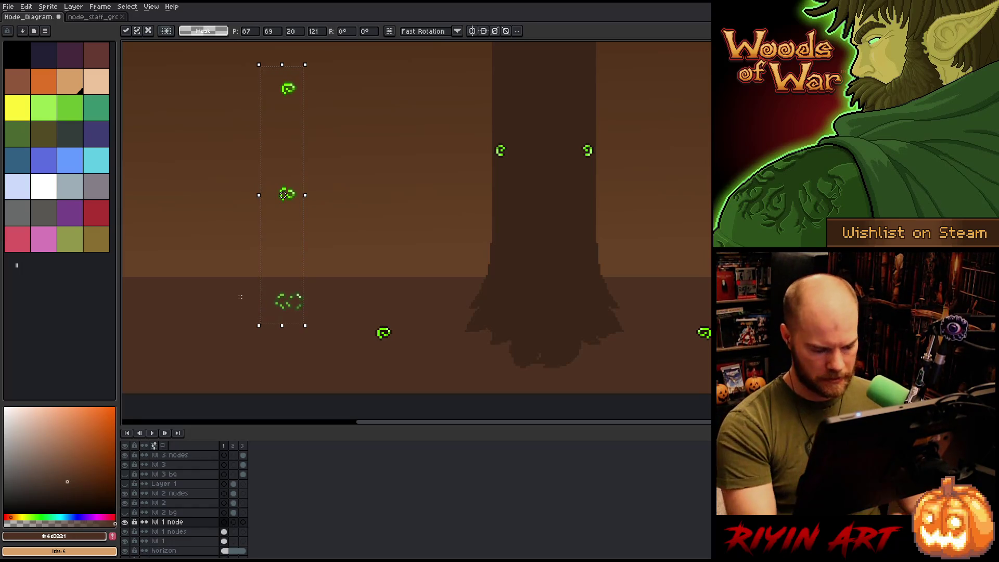
Preview Replace Color with the dark trunk colour, cancel it, and drop the selection.
key(shift+r)
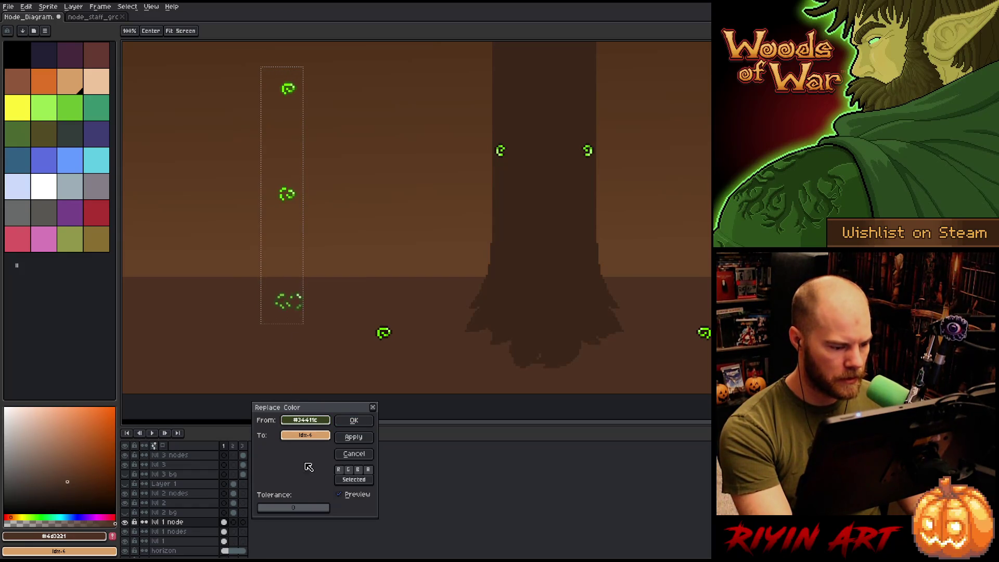
click(364, 458)
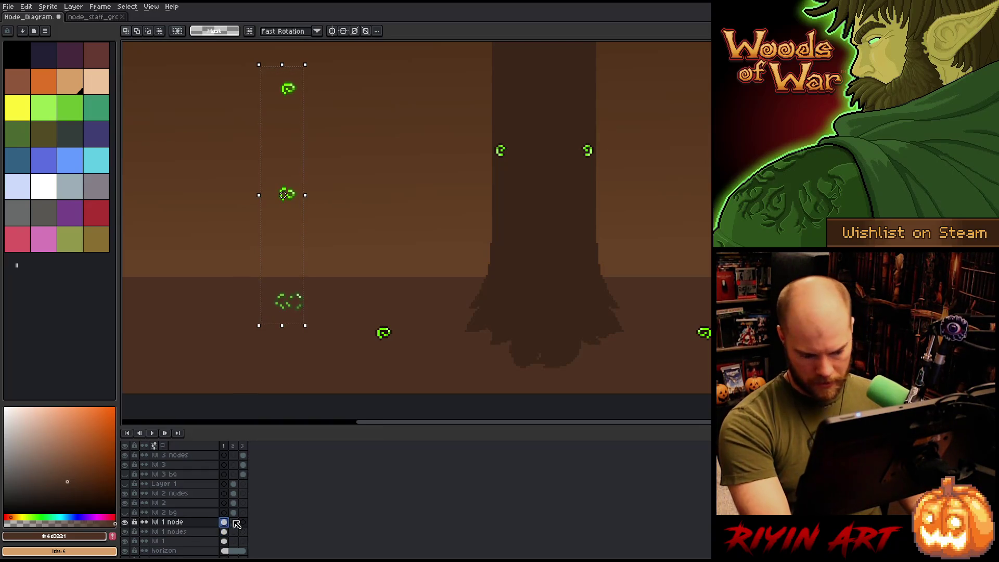
key(shift+r)
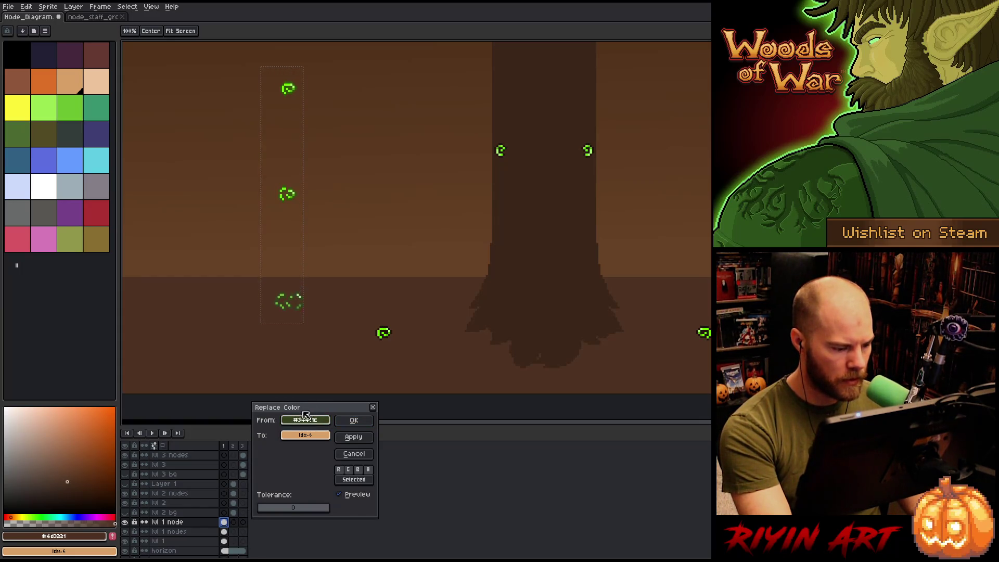
drag(304, 436, 387, 331)
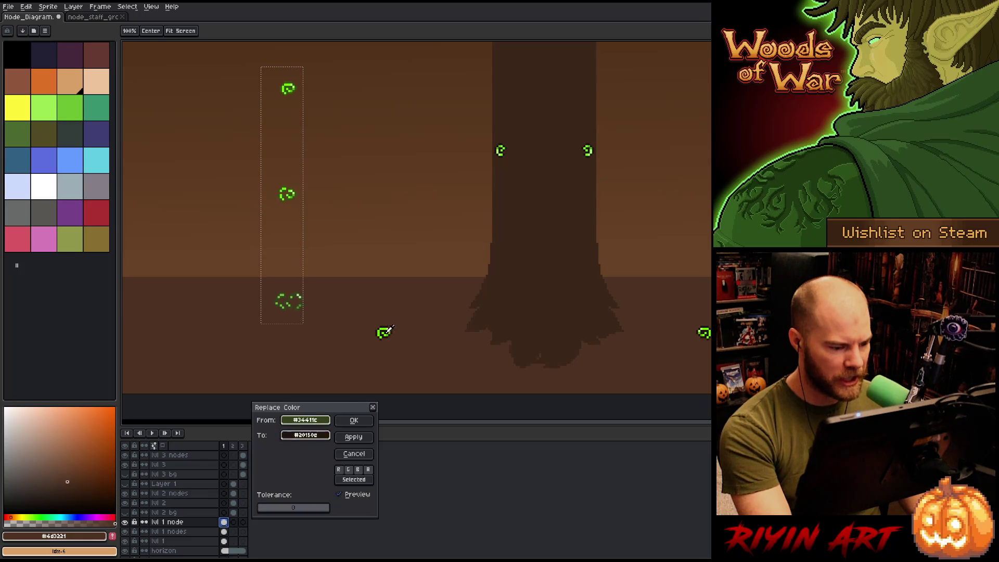
click(354, 453)
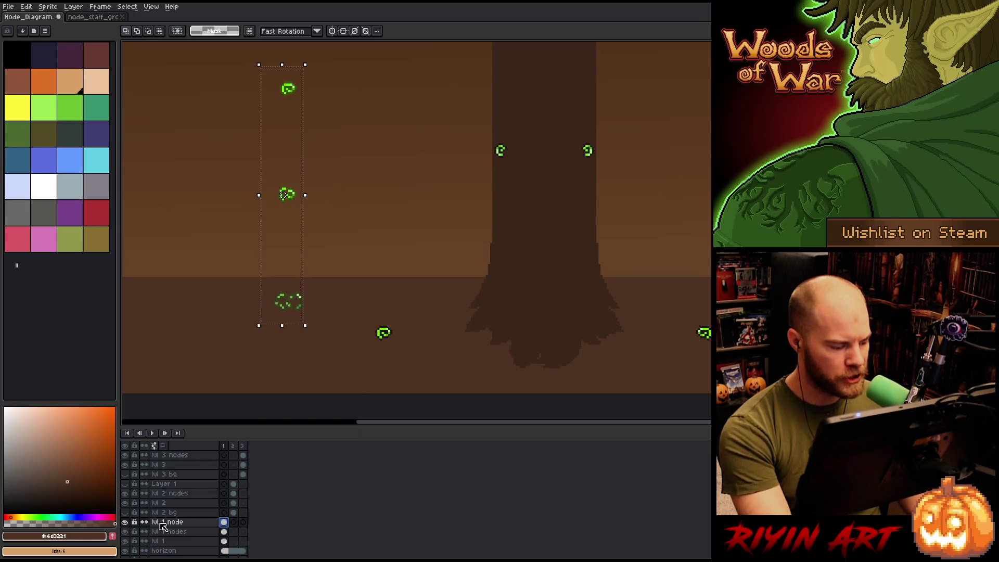
key(ctrl+d)
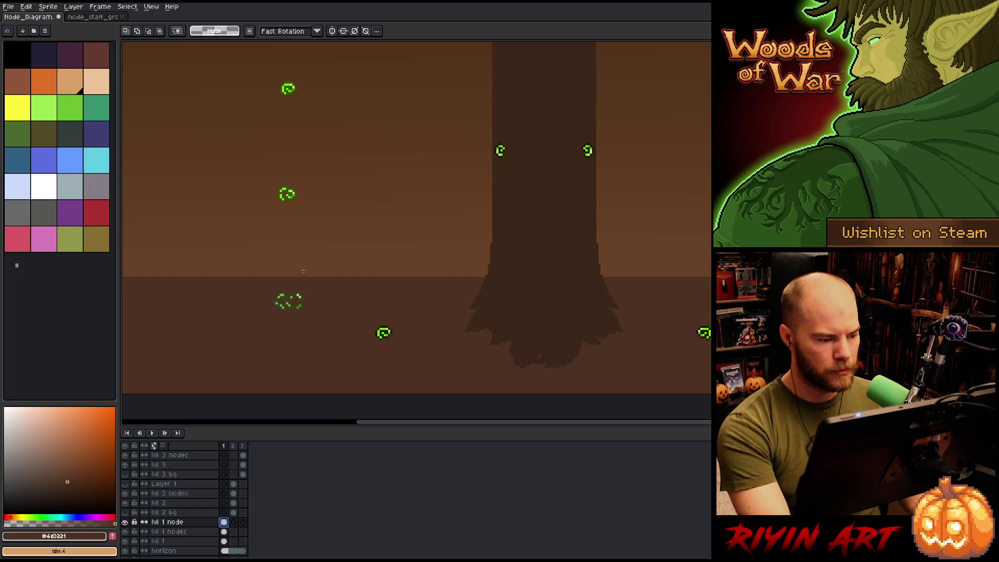
Eyedrop the node green #36500d, preview Replace Color and cancel, then open the File menu.
key(i)
scroll(275, 176, up, 5)
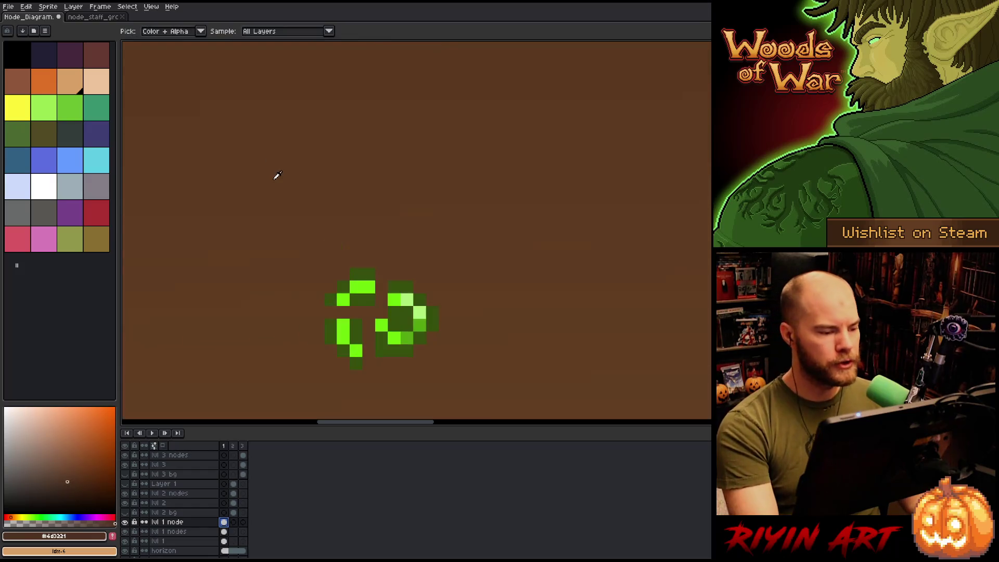
click(368, 268)
scroll(369, 266, down, 2)
scroll(368, 268, down, 3)
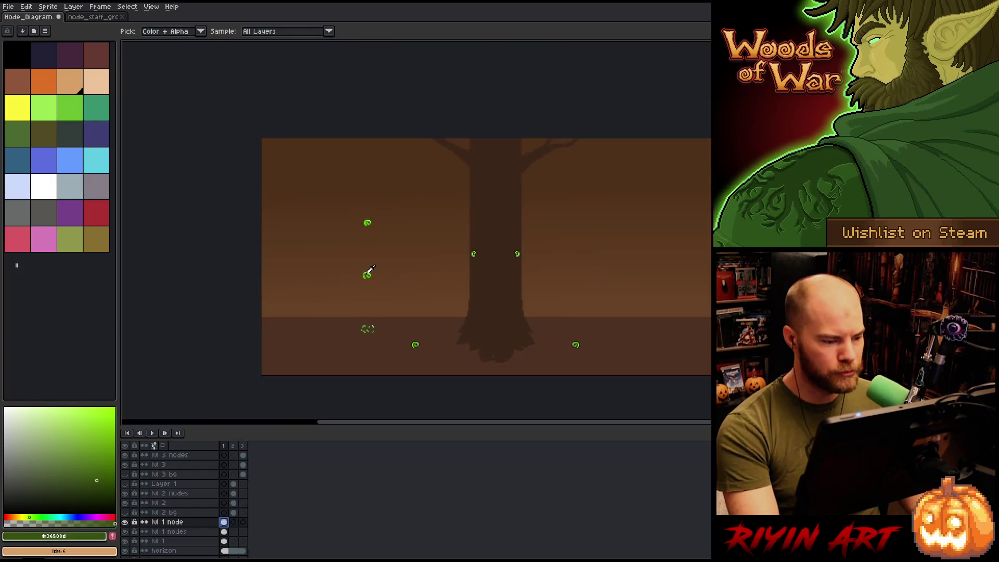
key(shift+r)
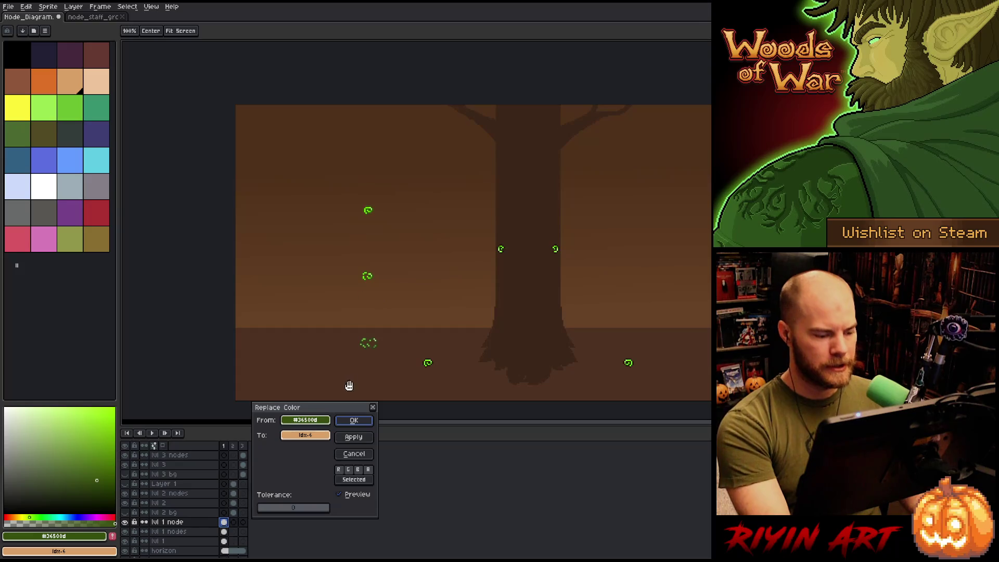
click(365, 455)
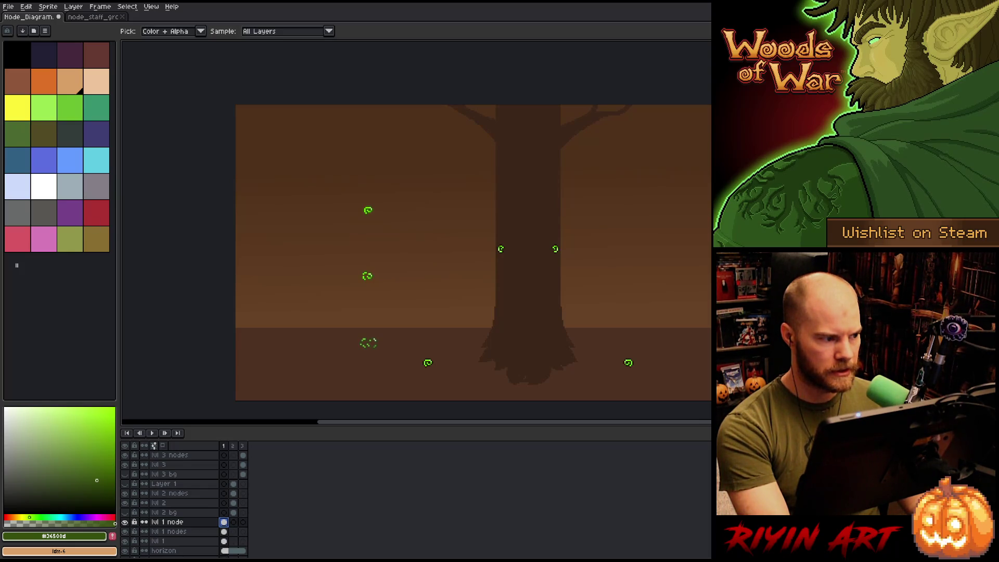
click(8, 7)
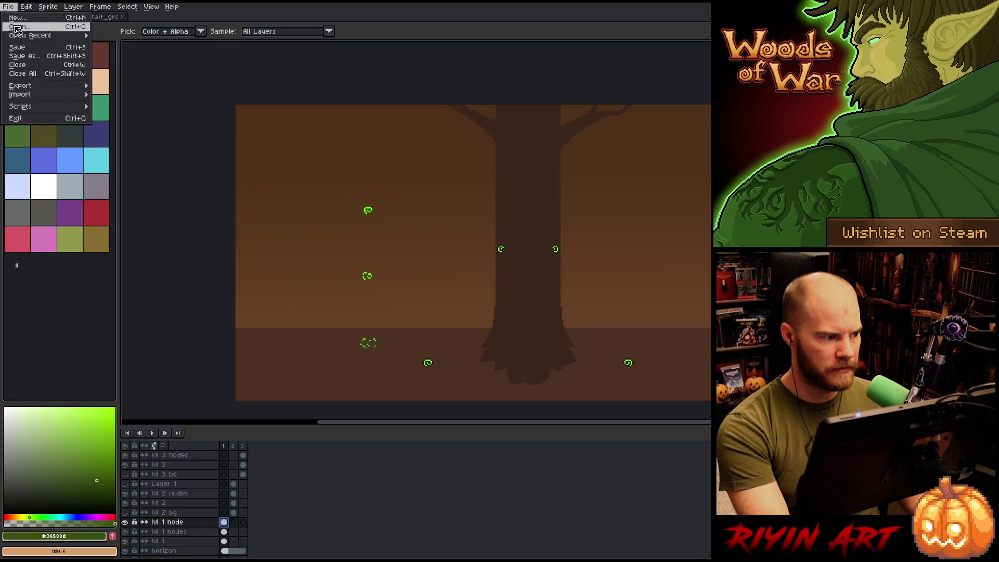
Save As with the name Node_Diagram.aseprite in the TreeRevenge folder.
click(40, 61)
click(397, 373)
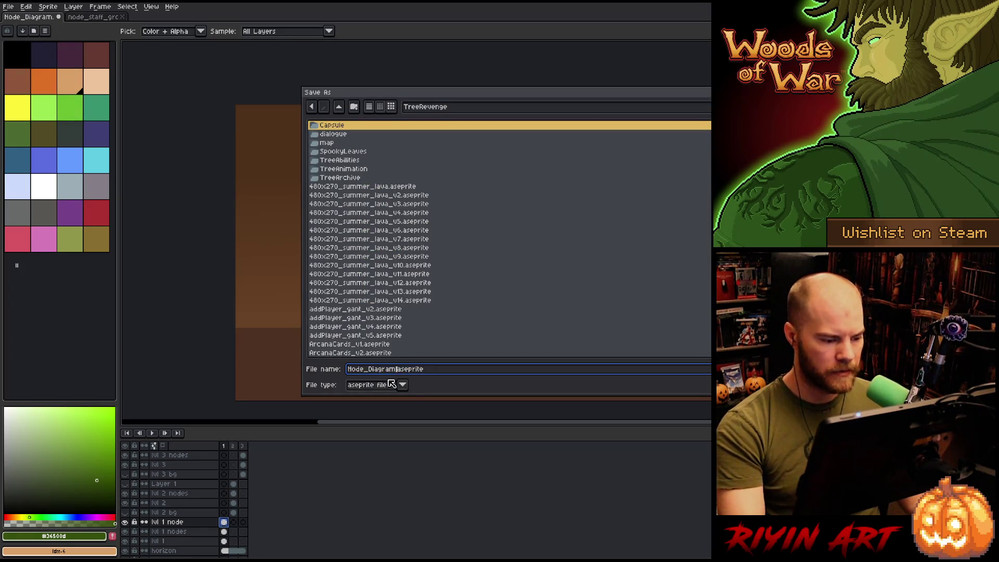
key(Return)
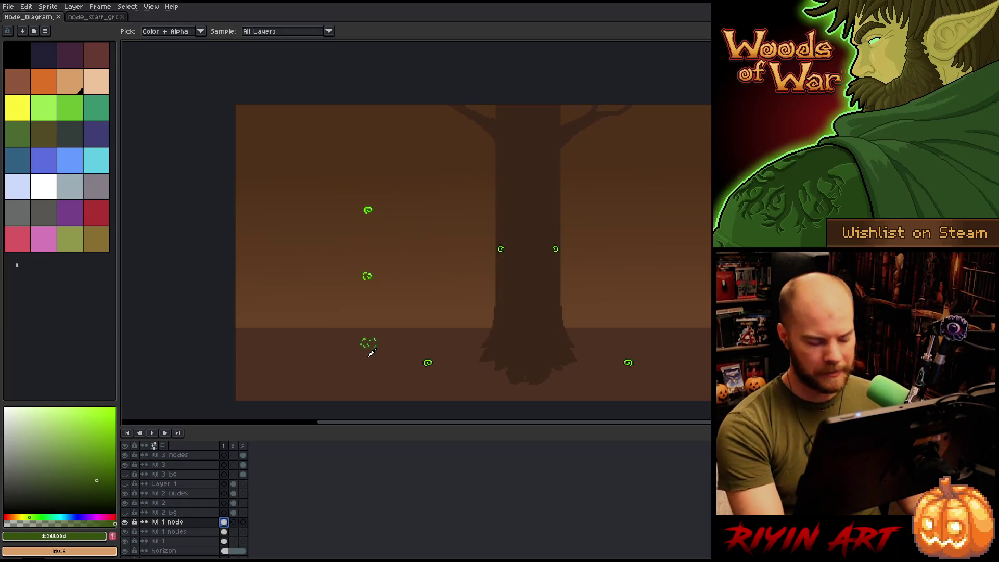
Preview Replace Color and cancel, then flip between frames 2 and 1.
key(shift+r)
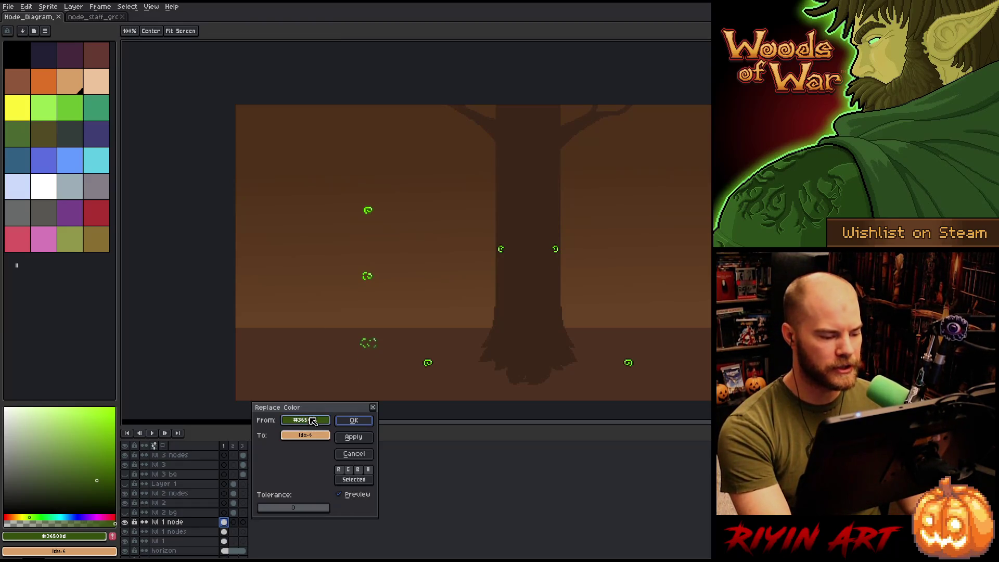
click(354, 454)
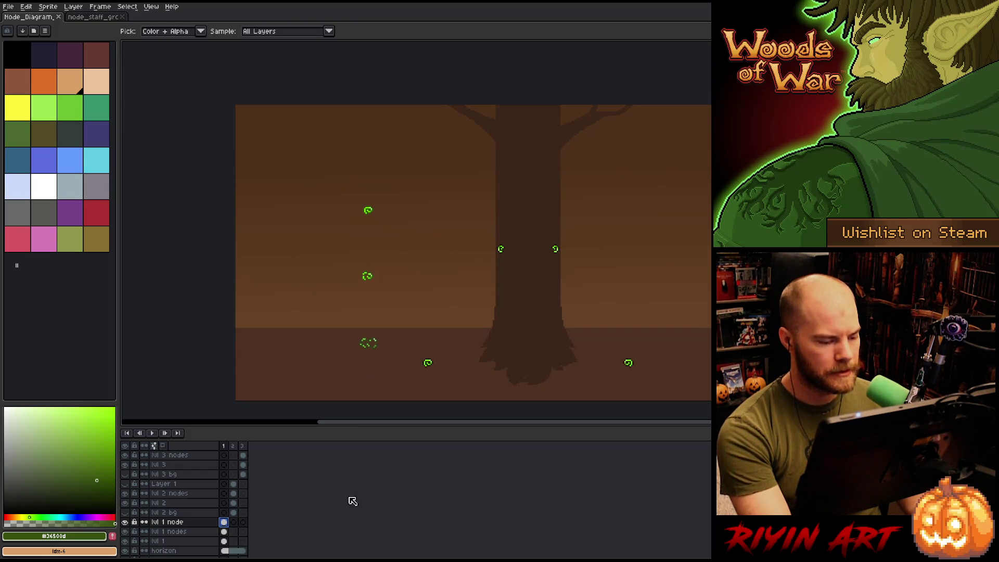
click(232, 522)
click(224, 522)
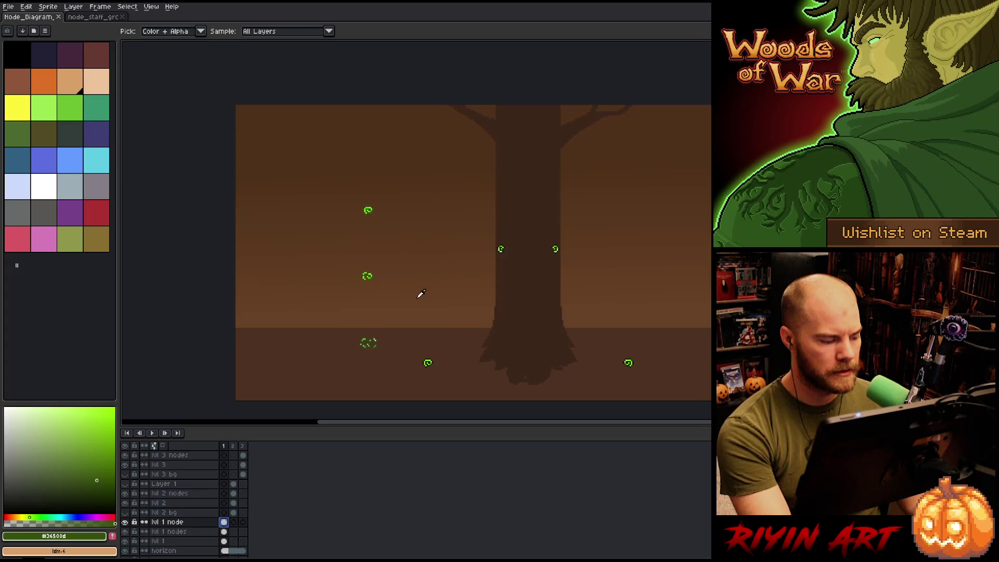
Preview dark red-brown then yellow as replacement, cancel, and solo the lvl 1 node layer.
key(shift+r)
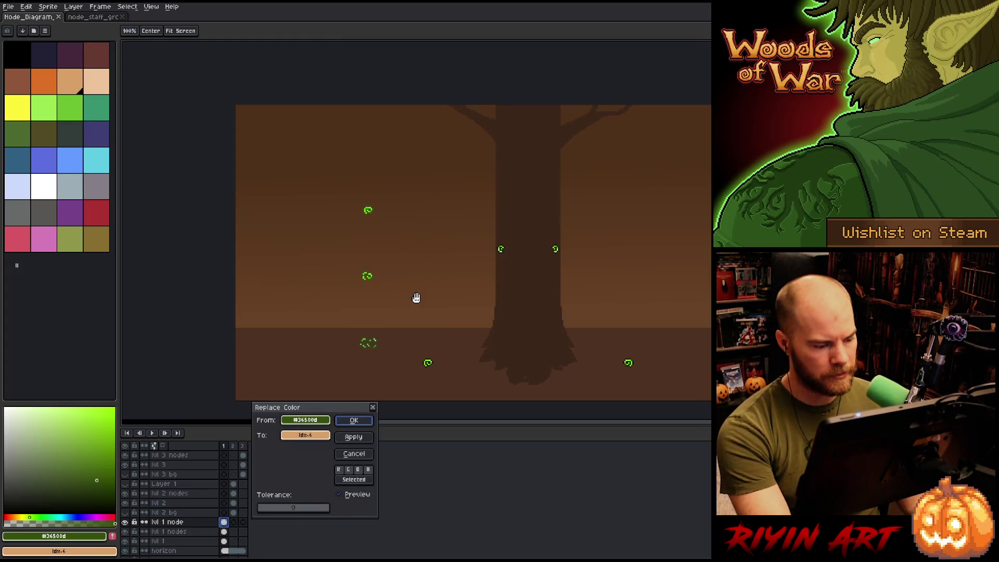
click(314, 436)
click(347, 474)
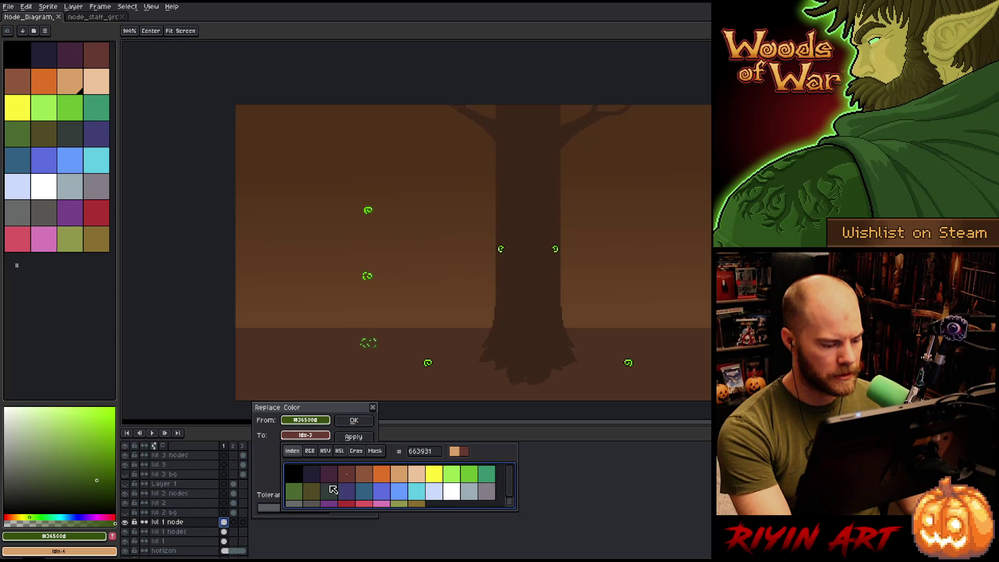
click(436, 476)
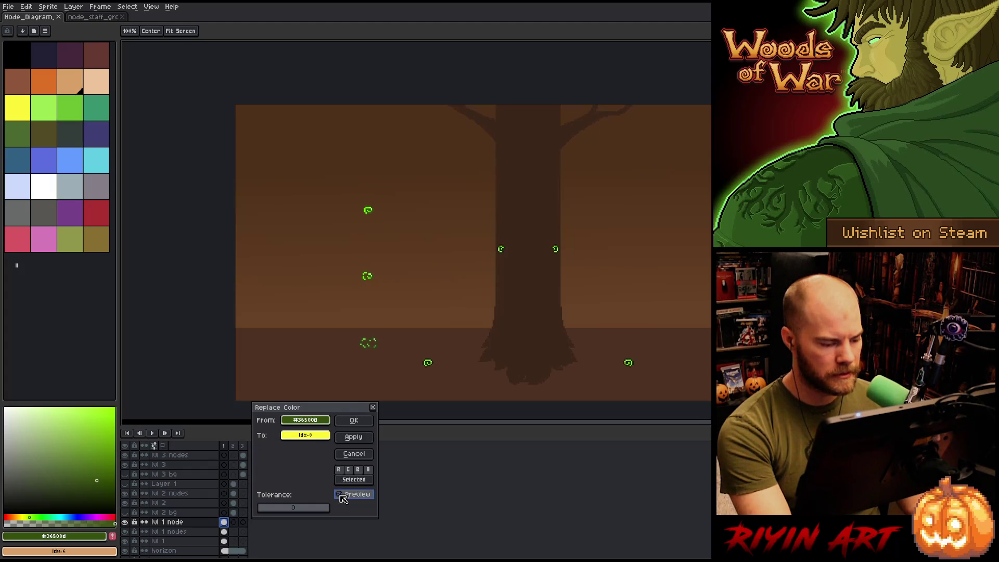
scroll(368, 340, up, 3)
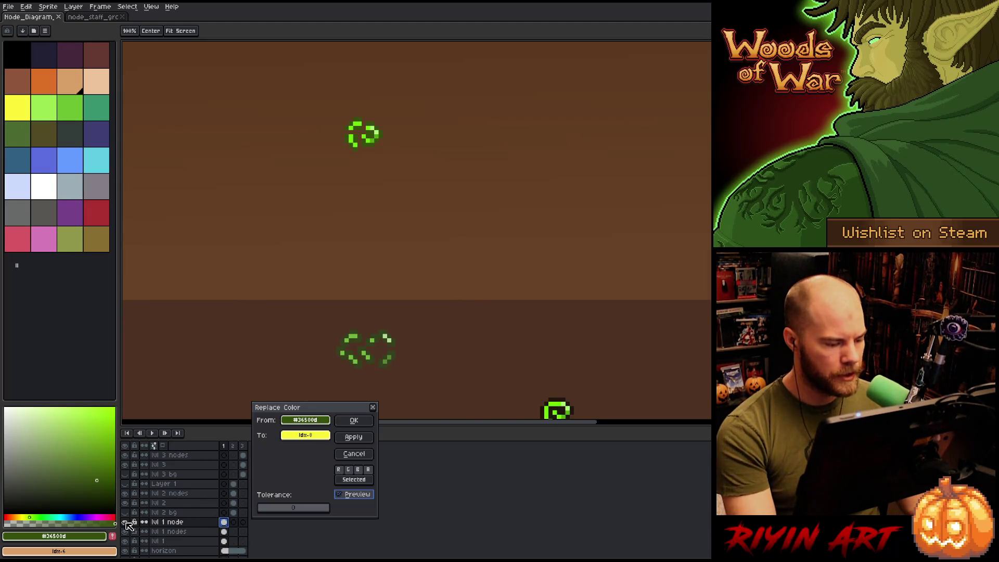
click(354, 453)
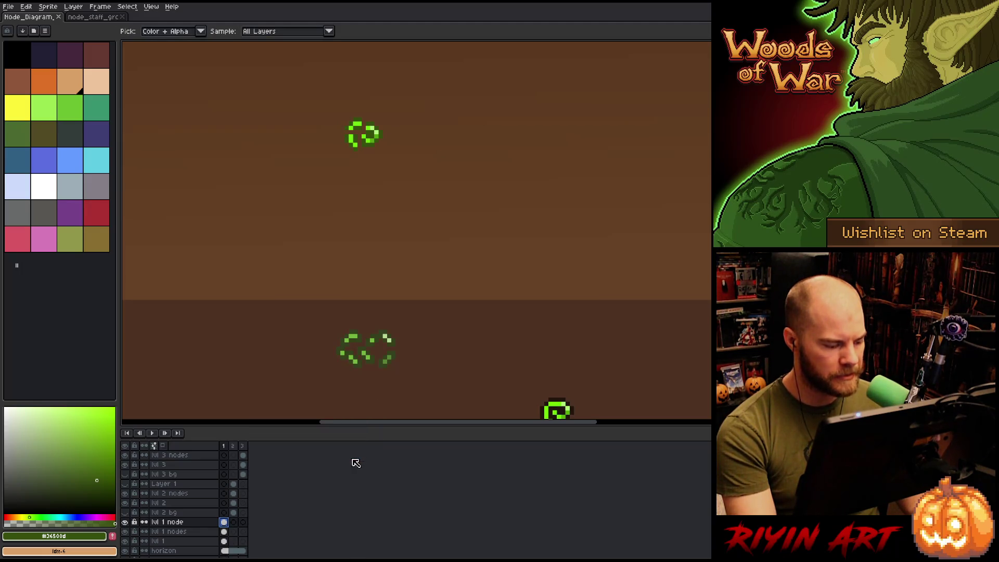
alt+click(124, 522)
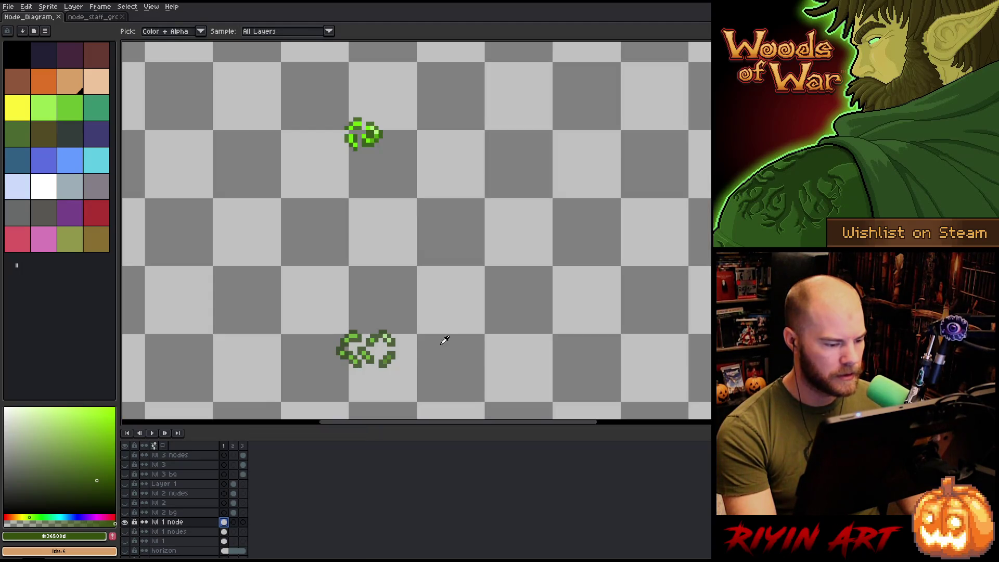
Eyedrop the node greens #2d451a then #73b43c and bring up the node_staff sheet.
click(395, 355)
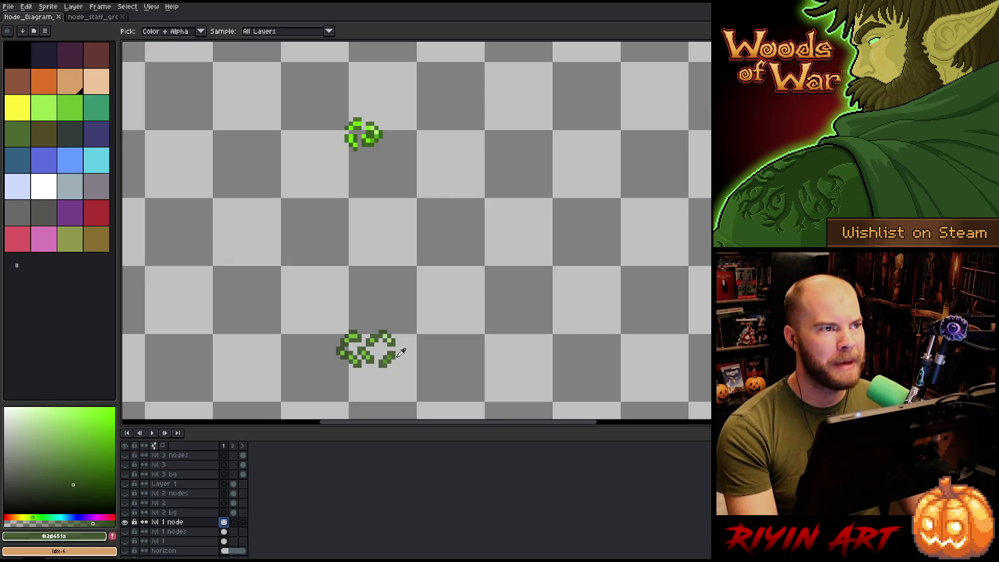
scroll(391, 312, down, 3)
scroll(399, 271, up, 3)
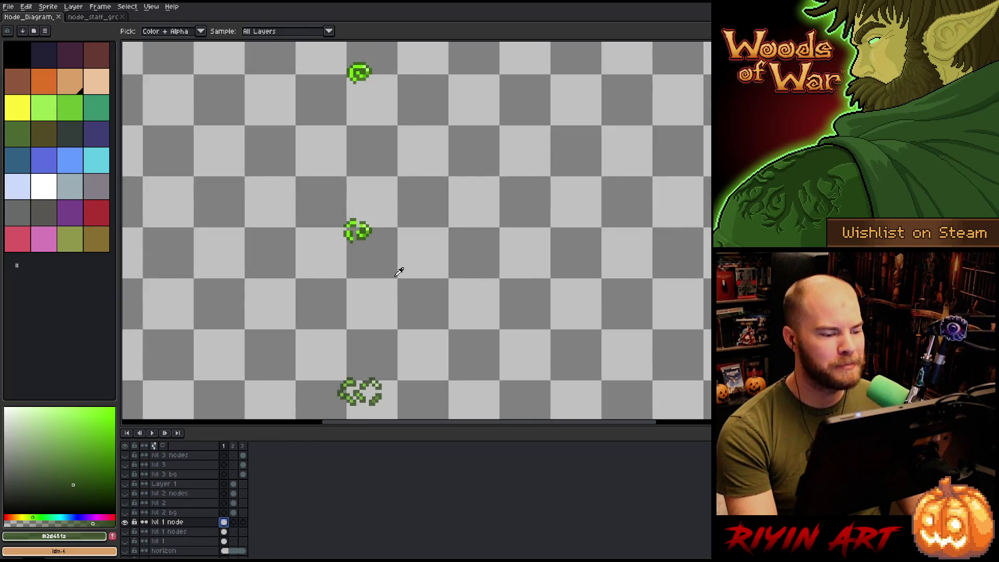
scroll(399, 271, down, 1)
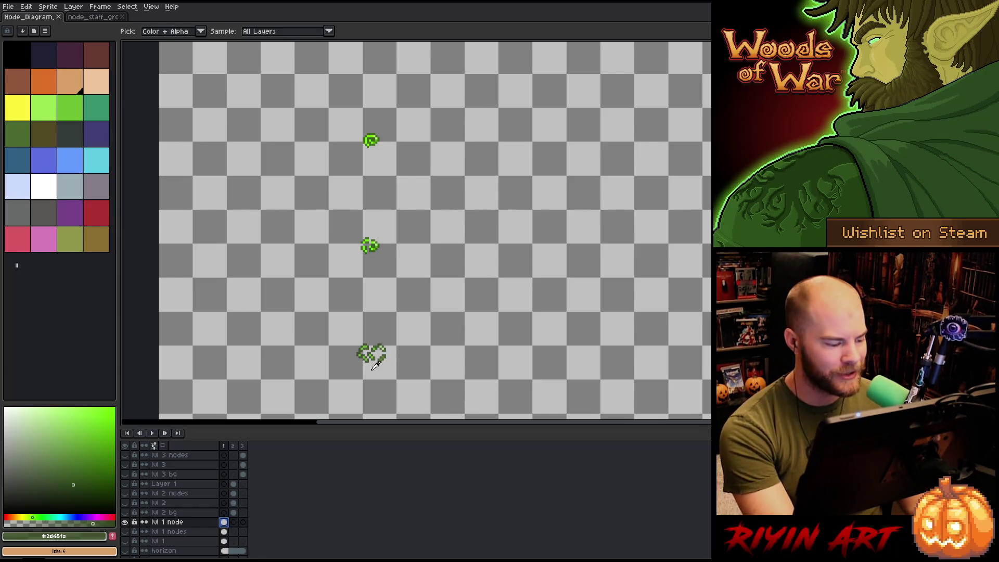
click(366, 344)
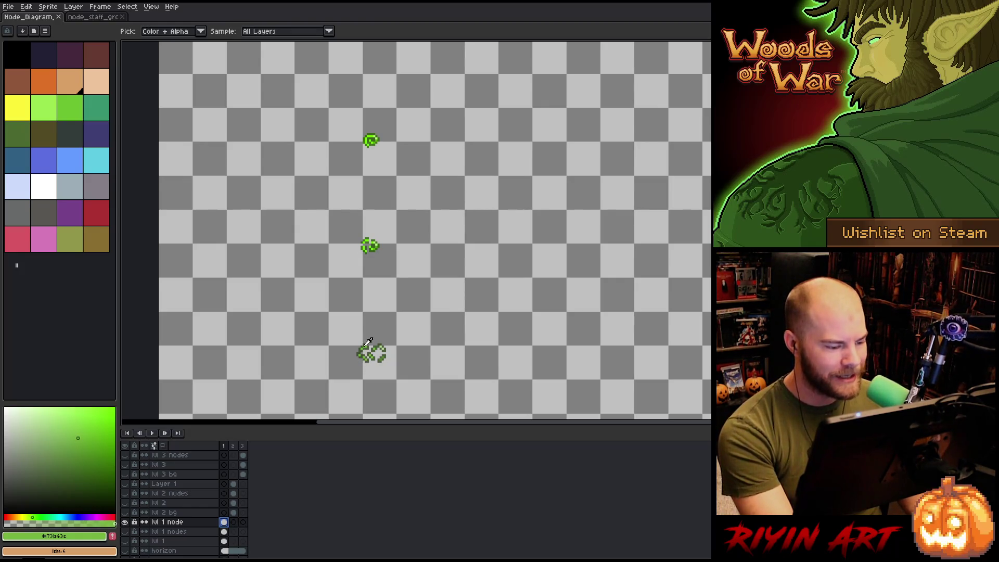
click(92, 17)
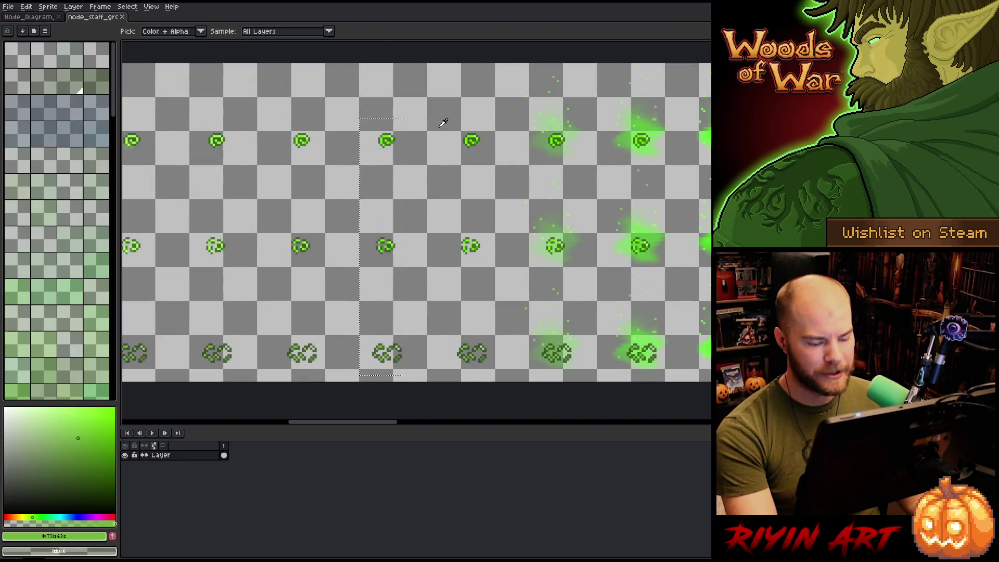
Eyedrop the dark, light, medium and brighter greens of a staff node sprite.
key(v)
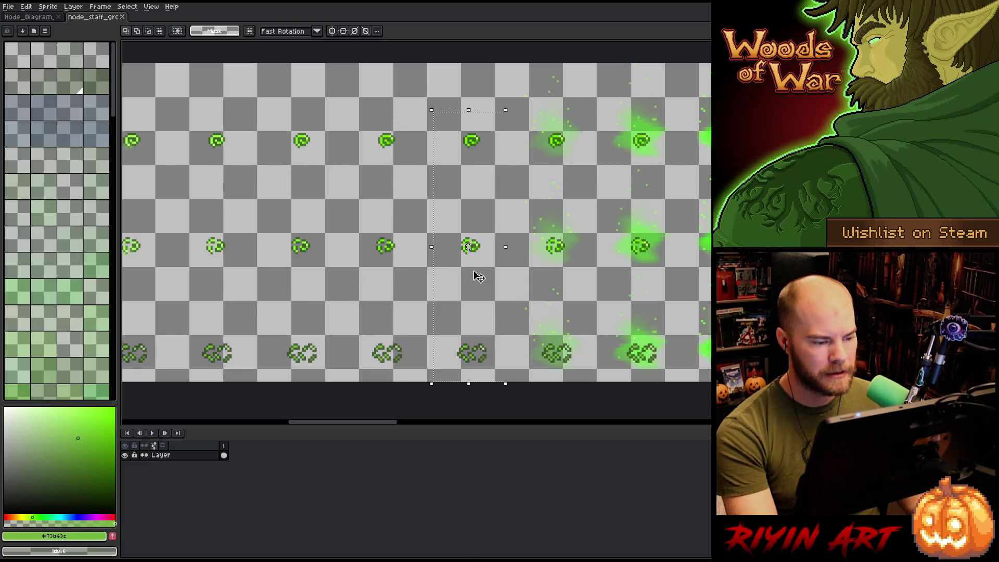
key(i)
scroll(477, 231, up, 4)
click(473, 227)
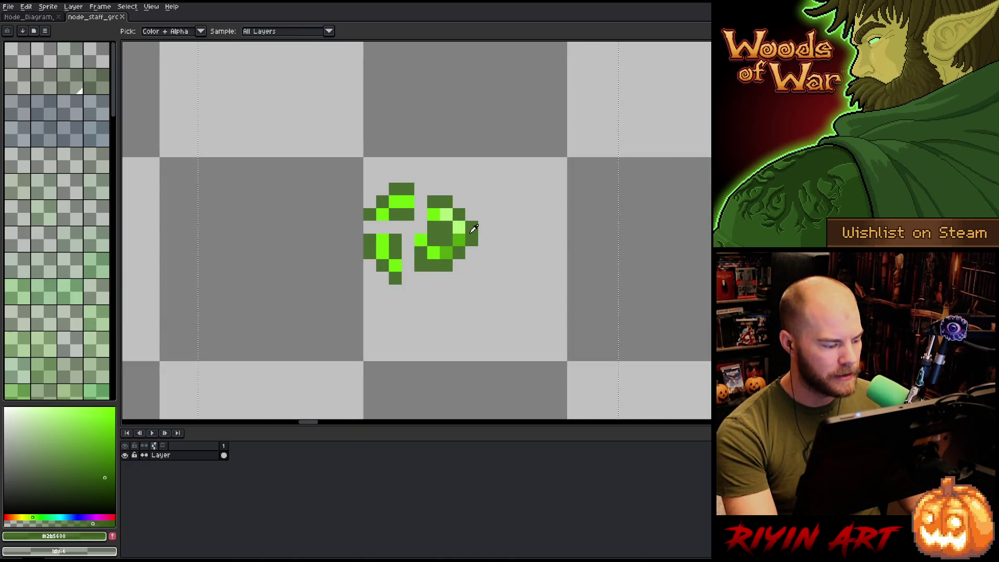
click(461, 224)
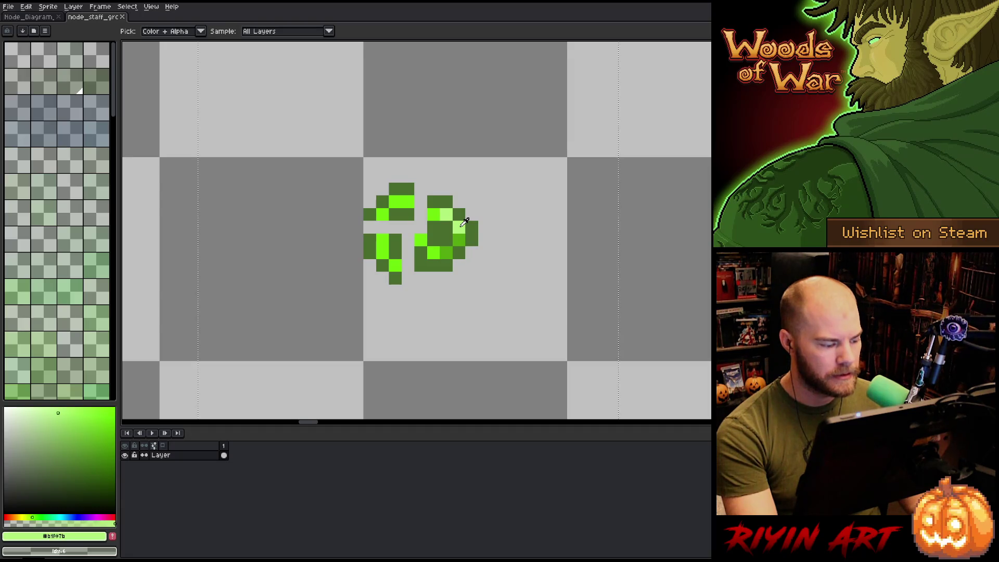
click(461, 238)
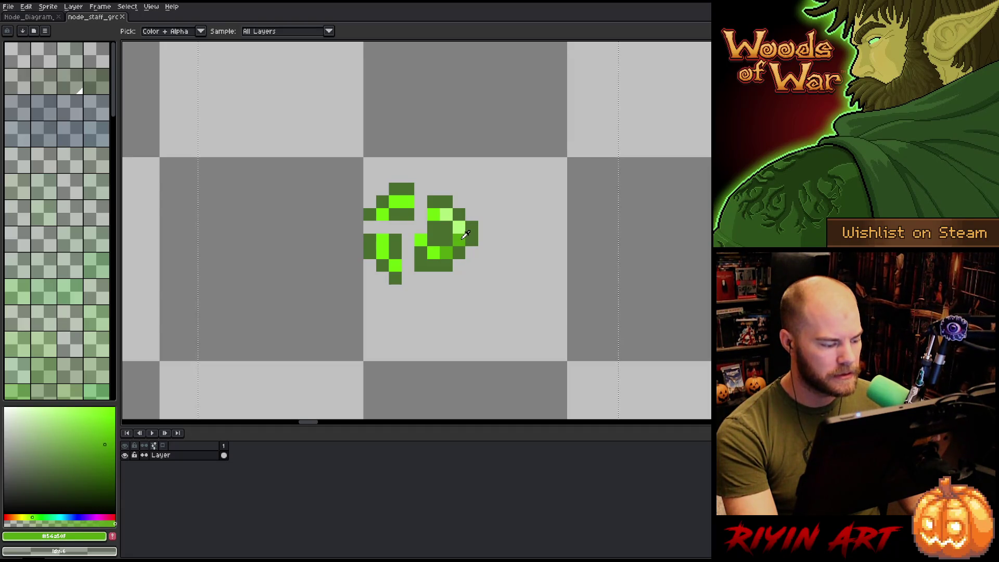
click(434, 250)
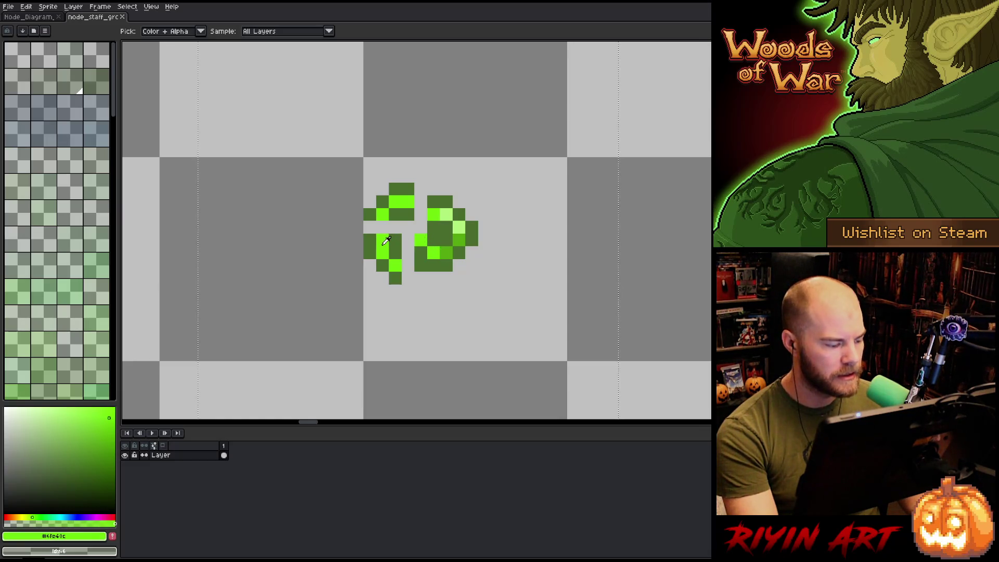
Sample the bright pure green and a mid green from other staff sprites.
scroll(385, 240, down, 5)
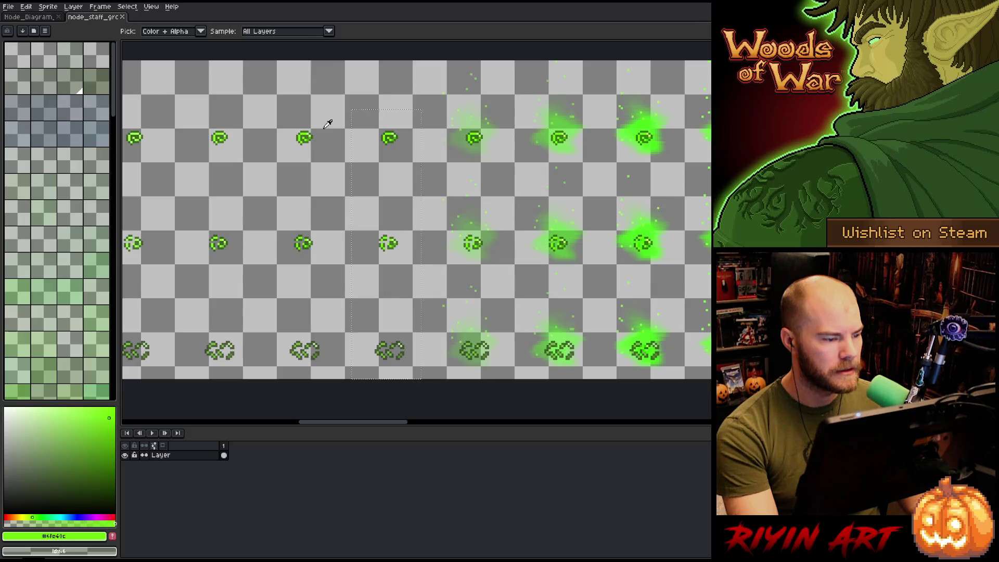
scroll(327, 125, up, 5)
click(221, 160)
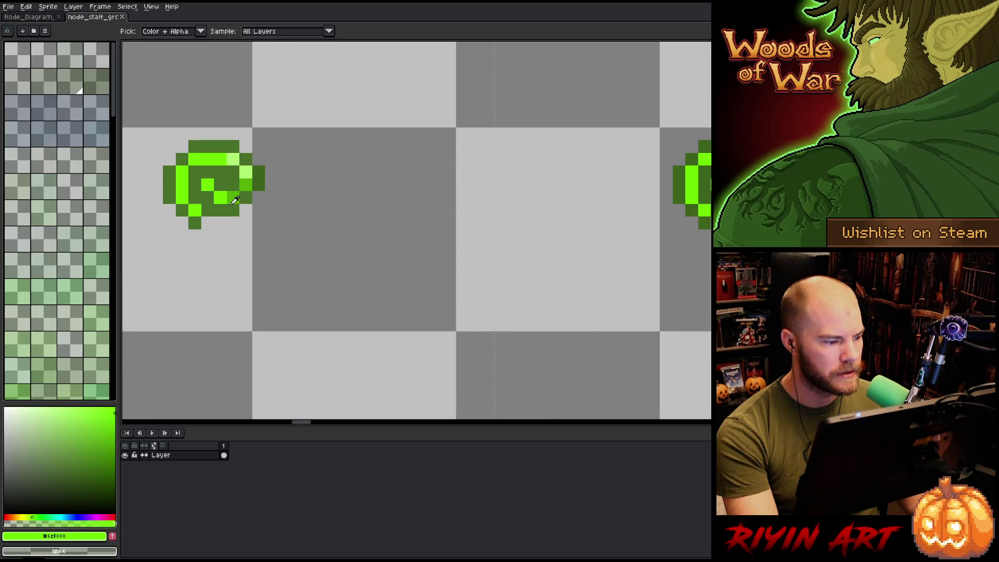
click(234, 199)
scroll(235, 197, down, 5)
scroll(236, 244, up, 5)
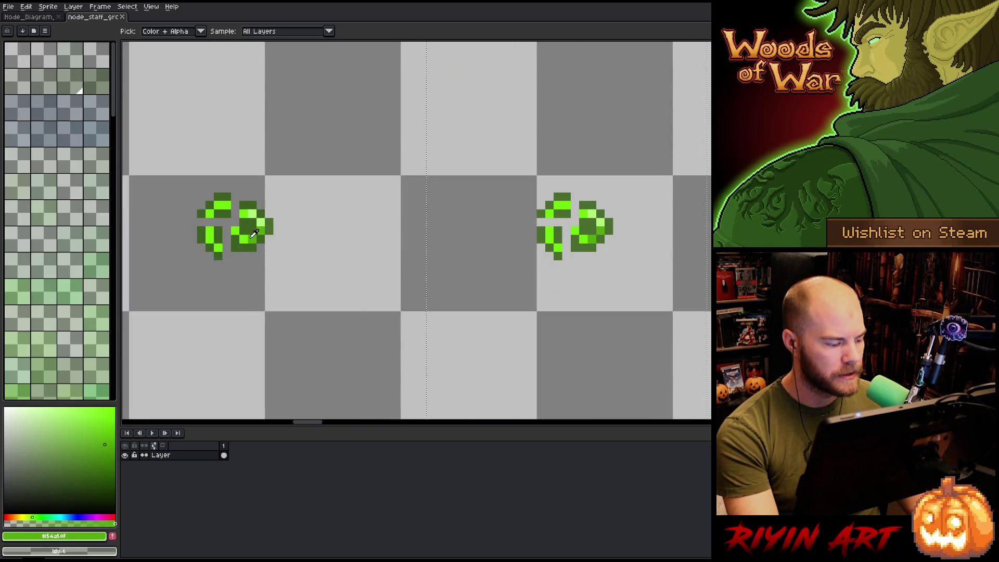
scroll(254, 233, down, 3)
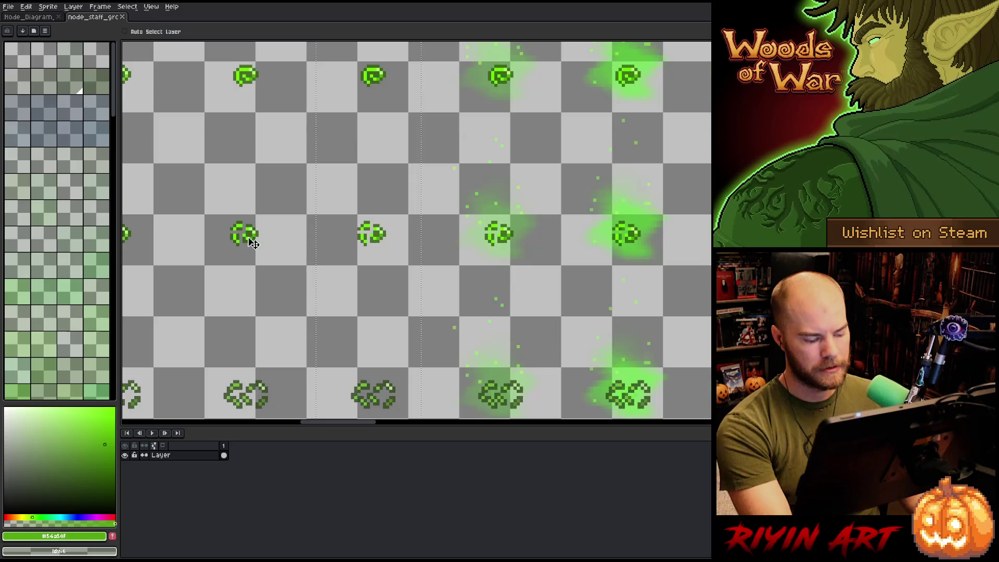
Close the node staff sheet and pan the Node_Diagram view to the right.
click(124, 18)
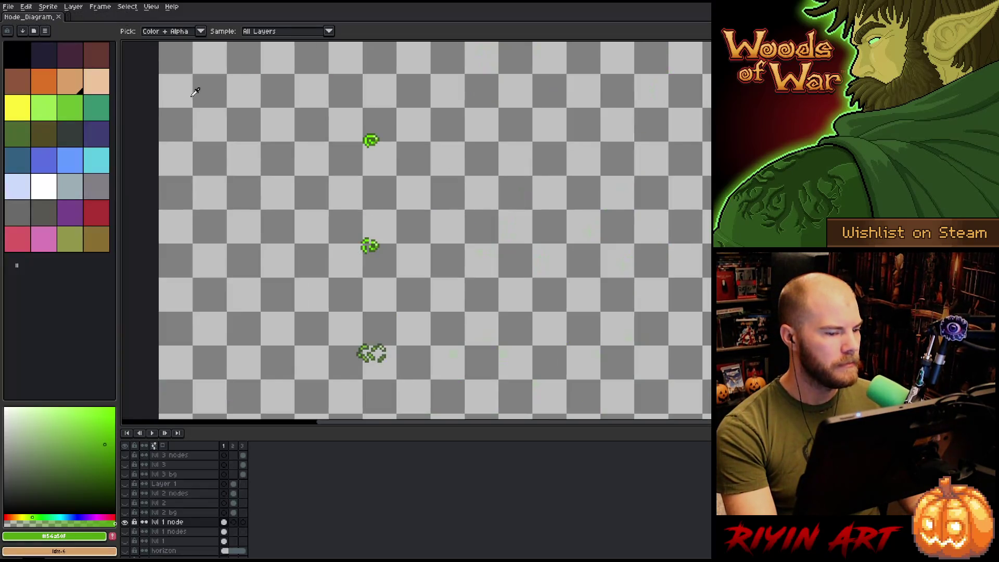
scroll(312, 244, down, 1)
key(space)
drag(292, 291, 336, 283)
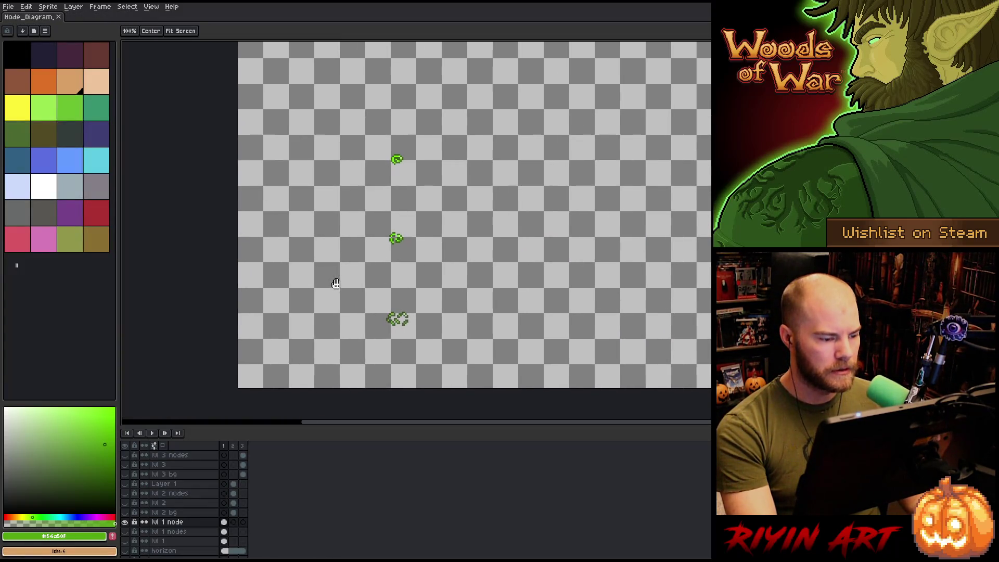
key(alt)
scroll(394, 233, up, 3)
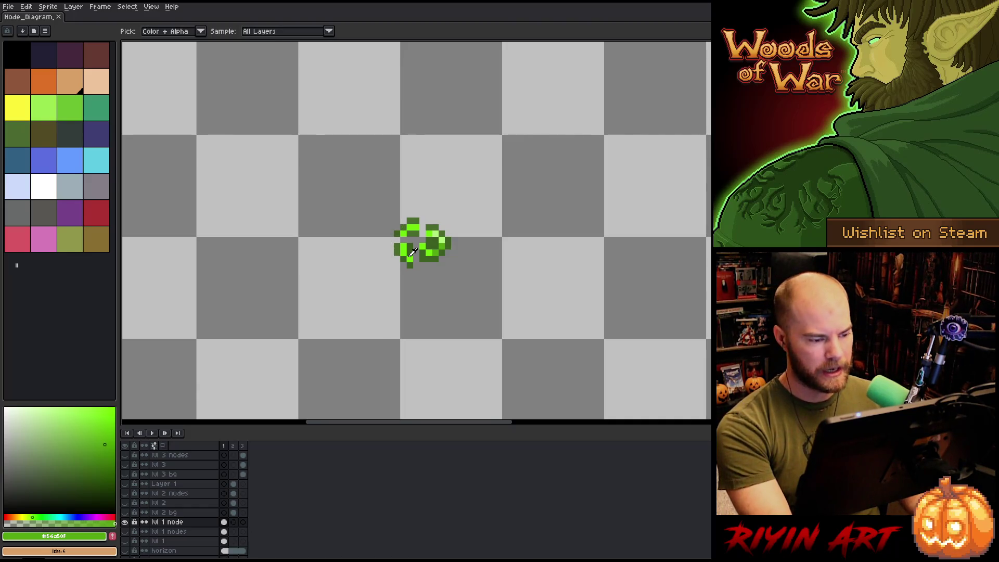
Replace the dark green pixels with a fully transparent colour using HSL sliders.
key(shift+r)
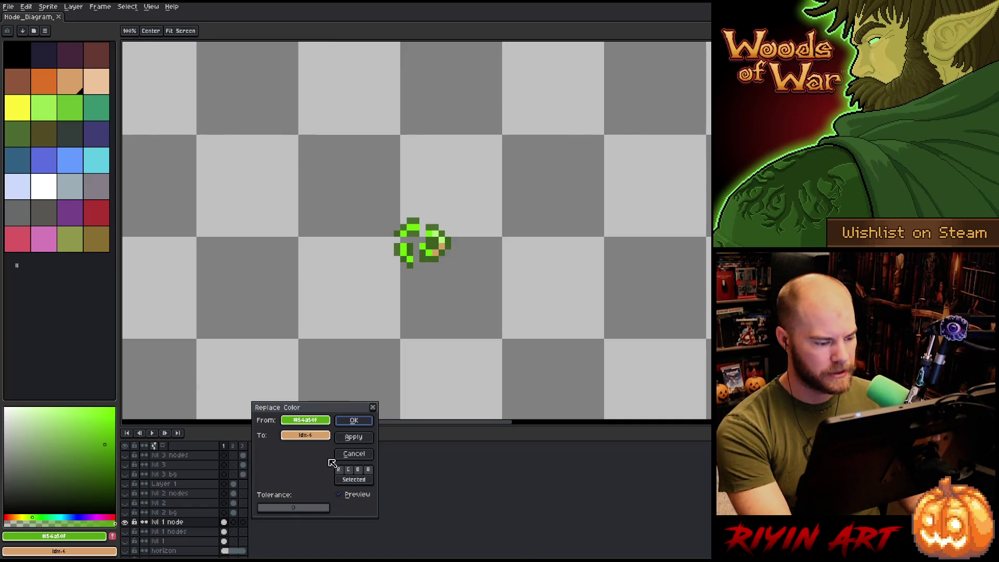
mouse_move(305, 420)
mouse_down()
mouse_move(364, 260)
mouse_move(429, 248)
mouse_up()
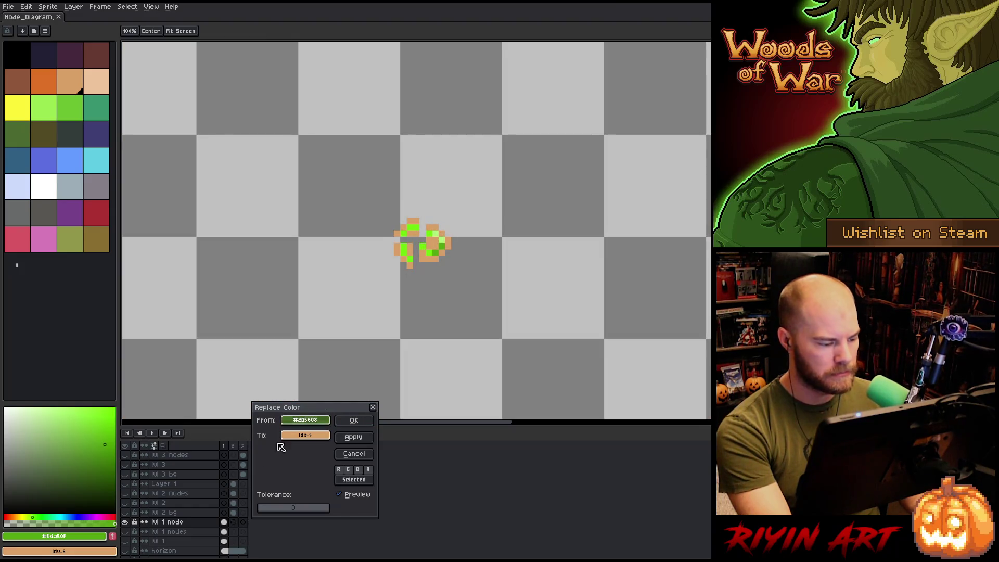
click(306, 435)
key(Escape)
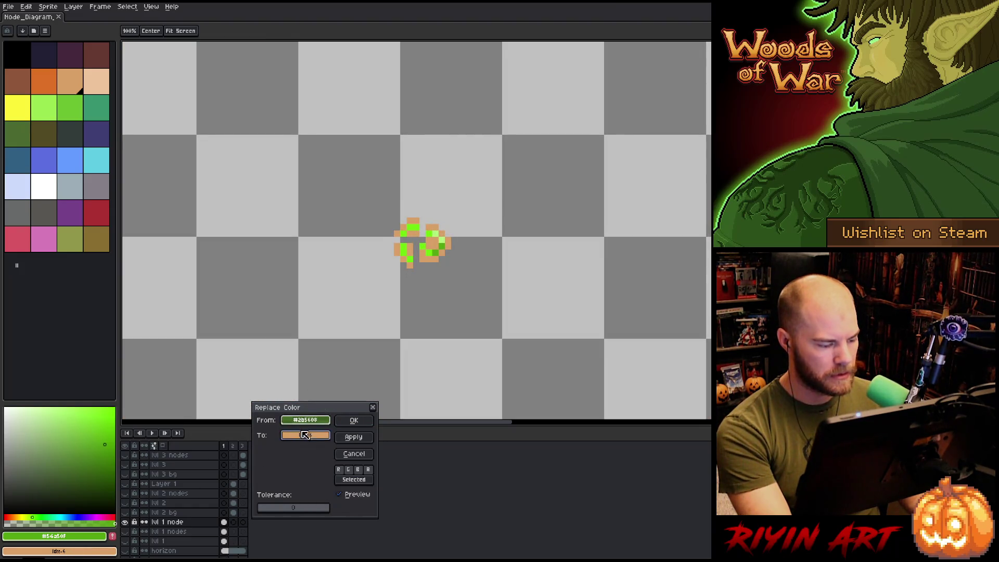
click(305, 435)
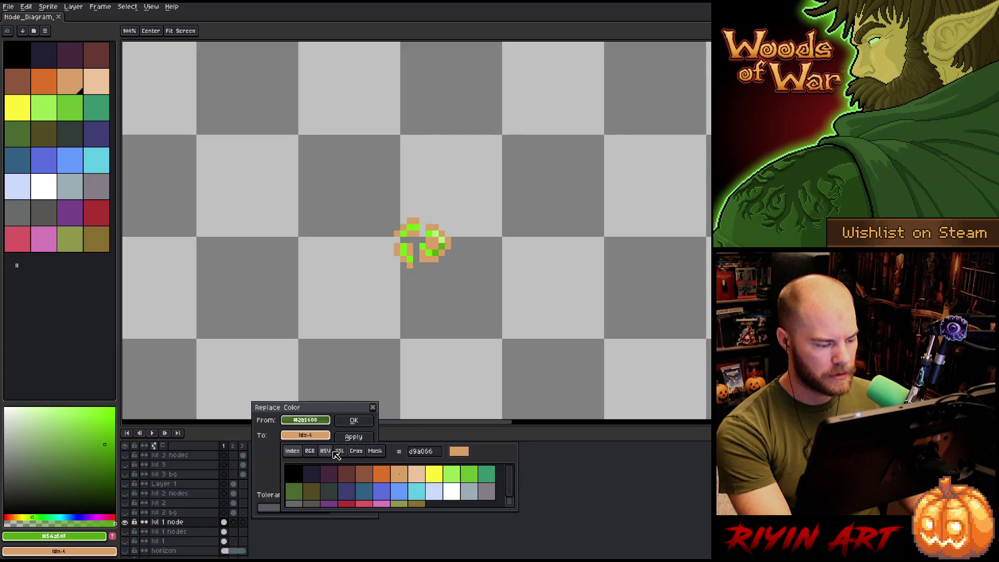
click(335, 451)
drag(354, 499, 334, 506)
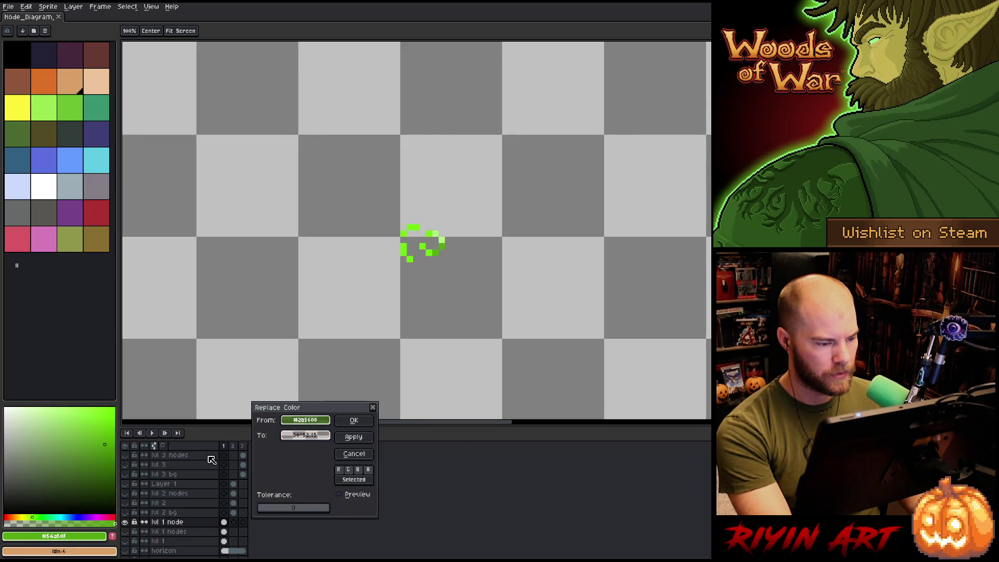
click(354, 420)
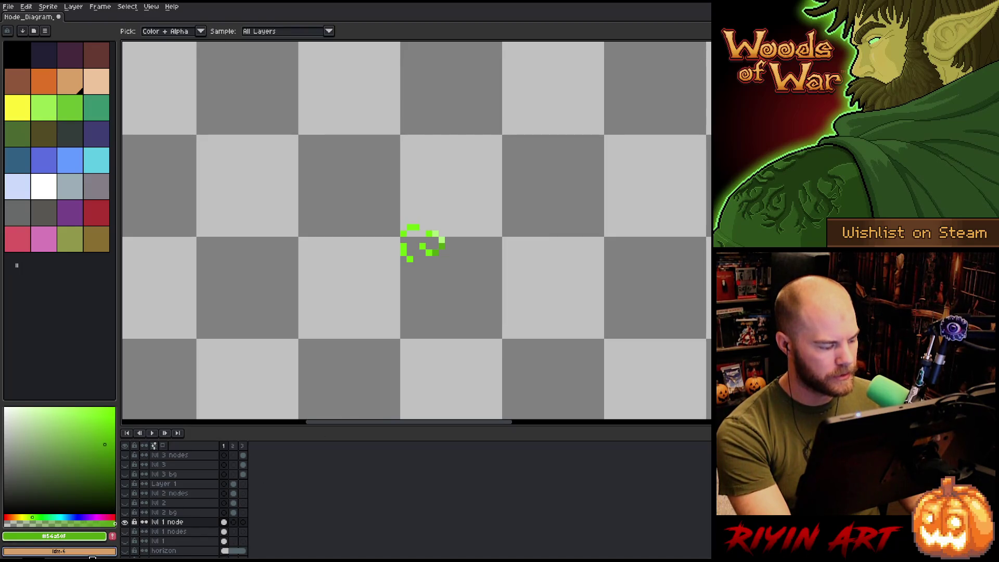
Sample the bottom node's dark green outline and replace it with transparency.
right_click(436, 252)
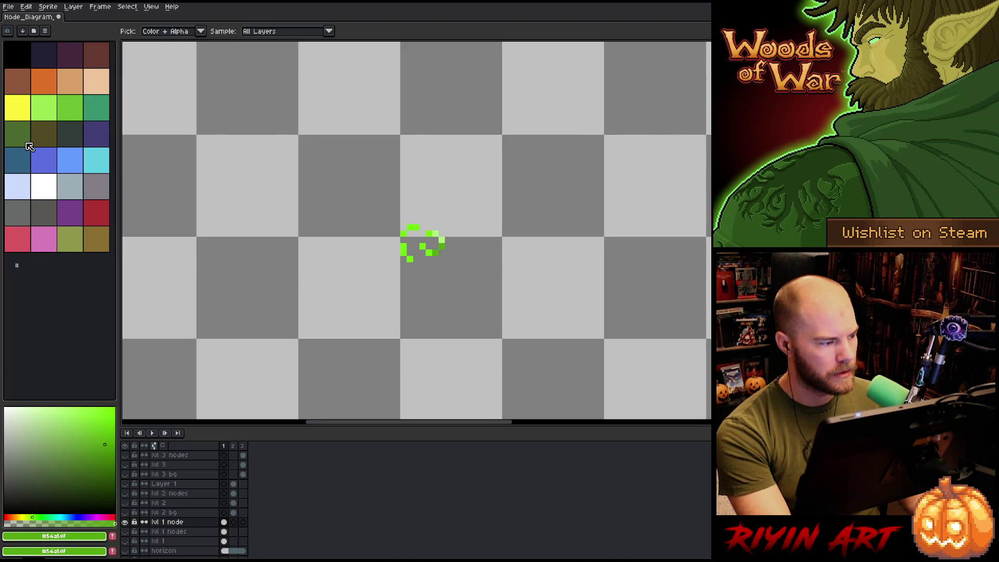
scroll(335, 251, down, 3)
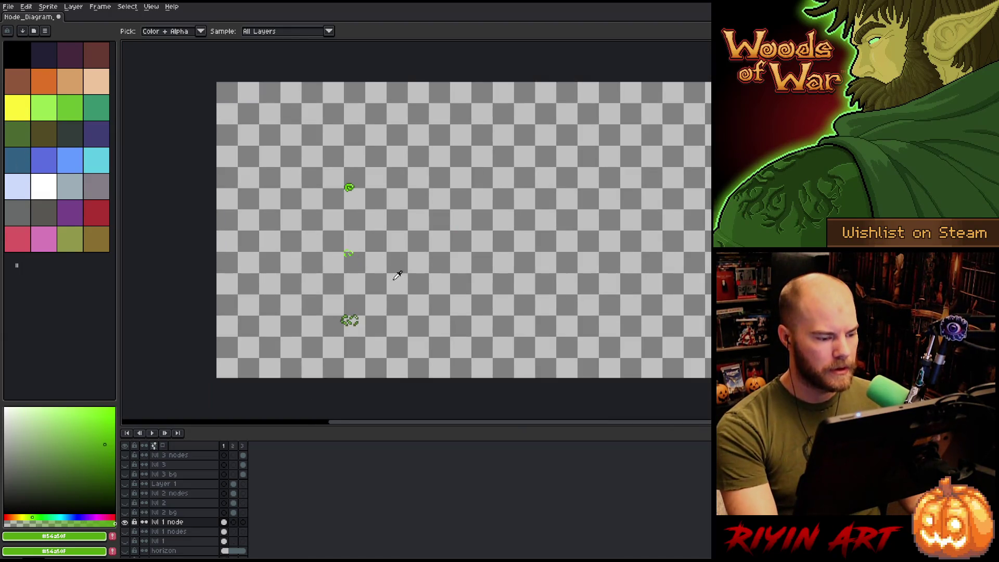
scroll(352, 316, up, 5)
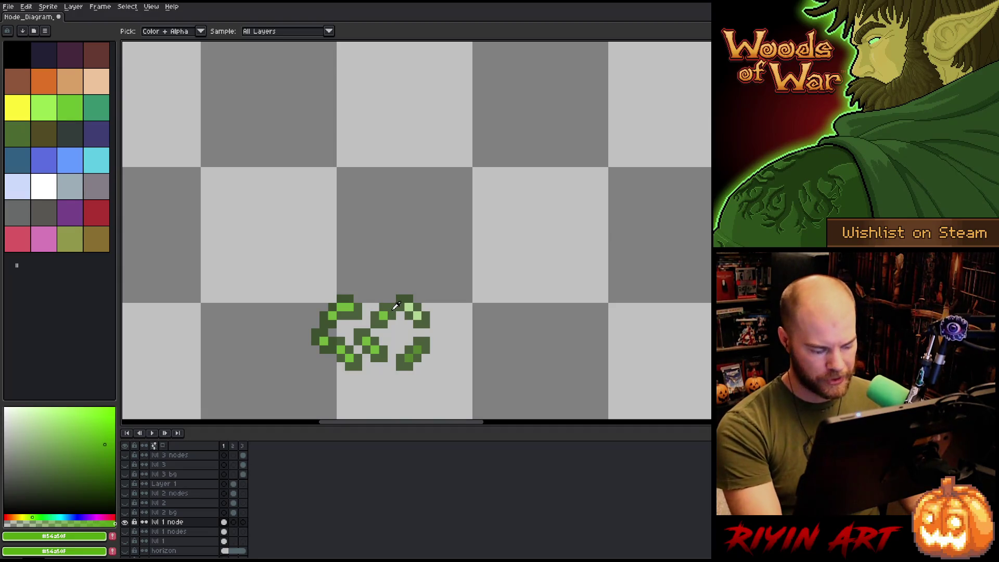
click(399, 302)
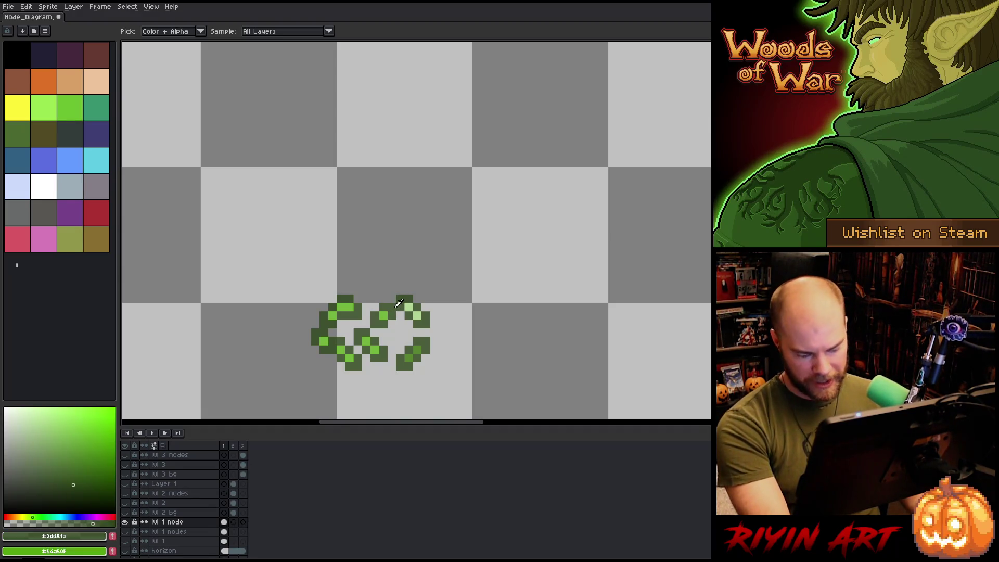
key(shift+r)
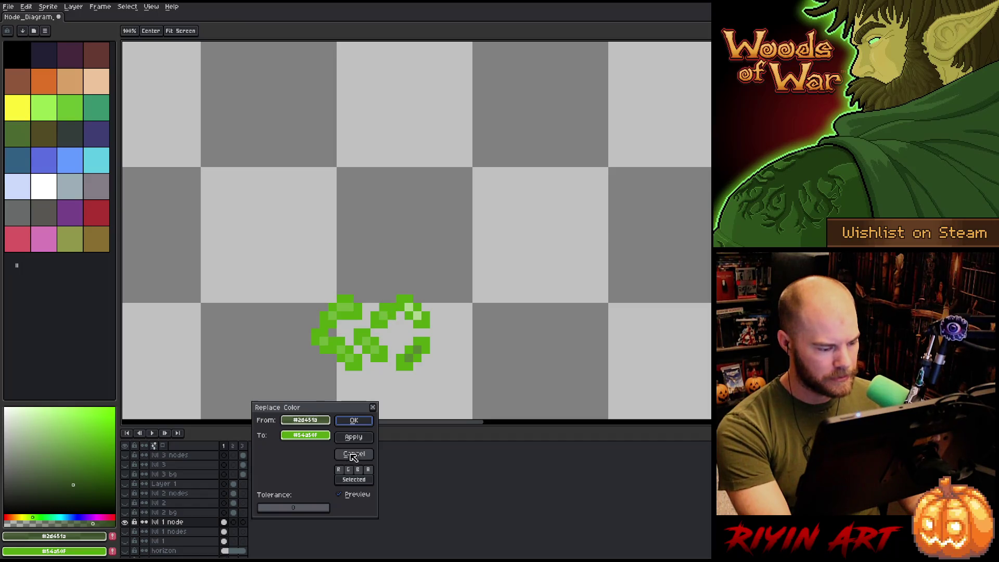
click(318, 436)
drag(319, 501, 302, 505)
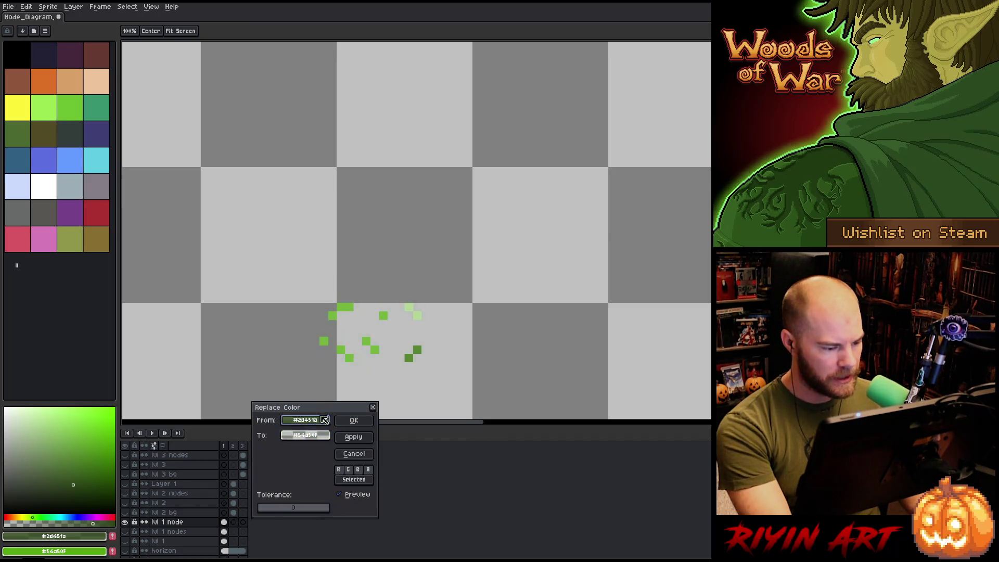
click(357, 421)
Fill in the double-loop node in dark green.
scroll(364, 332, down, 5)
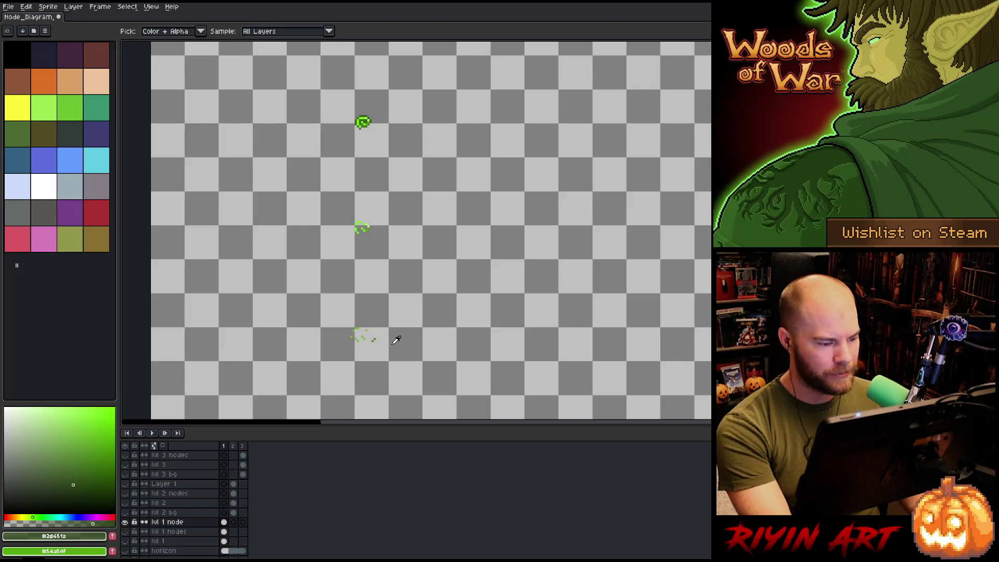
scroll(328, 326, up, 5)
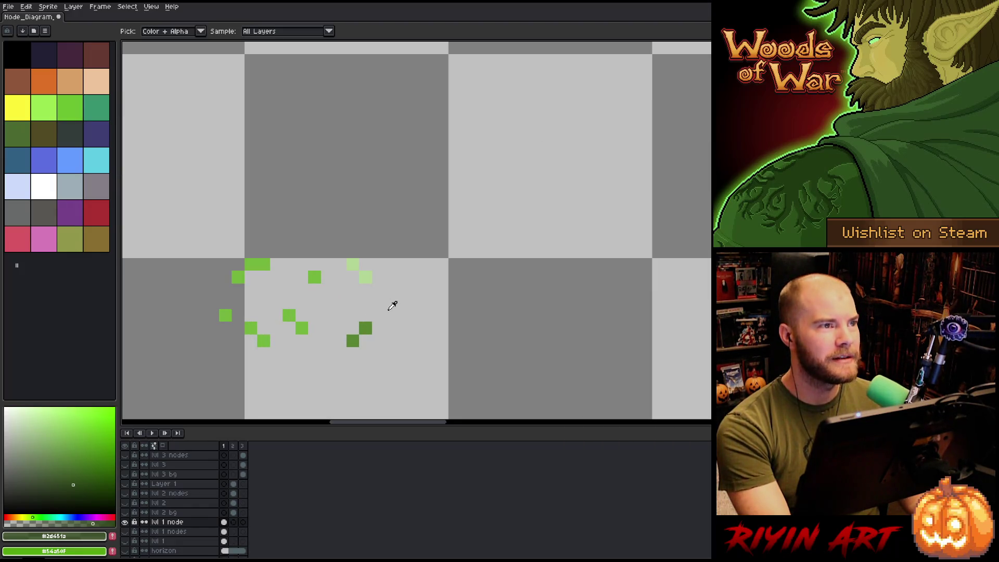
scroll(392, 306, down, 4)
drag(333, 310, 385, 302)
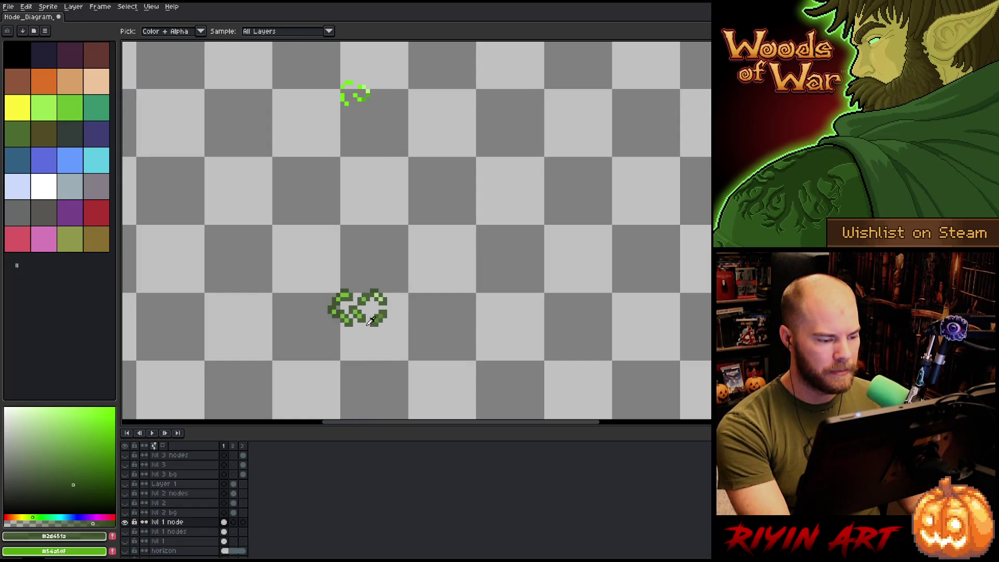
scroll(370, 320, up, 3)
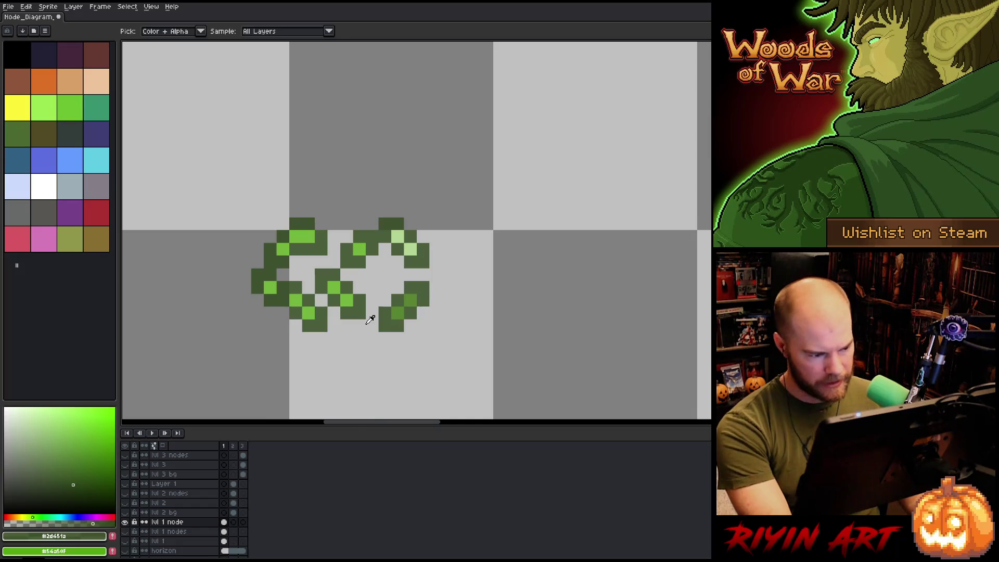
Replace the double-loop node's dark green with red, then show all layers again.
key(shift+r)
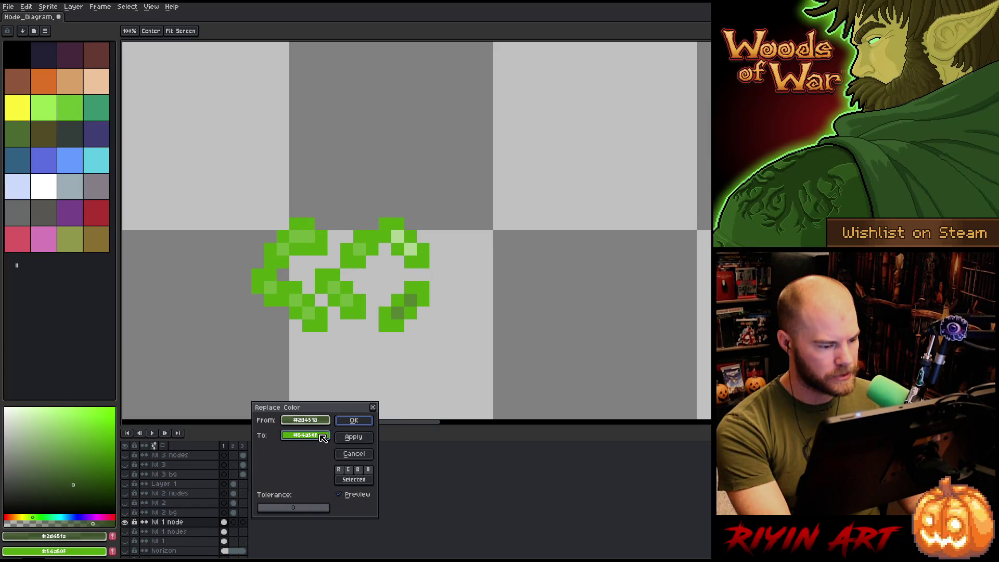
key(Escape)
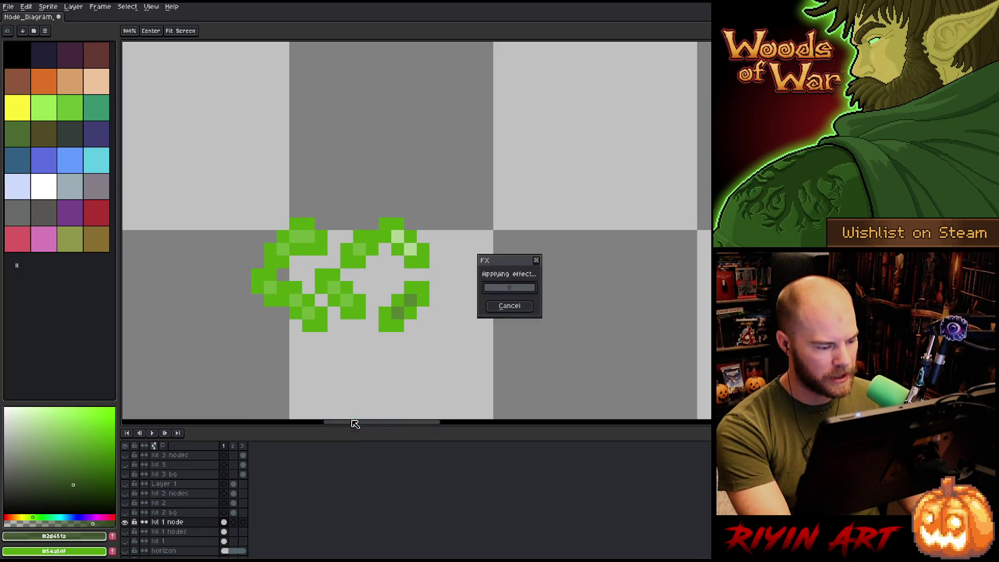
key(i)
scroll(257, 363, down, 5)
scroll(249, 390, down, 2)
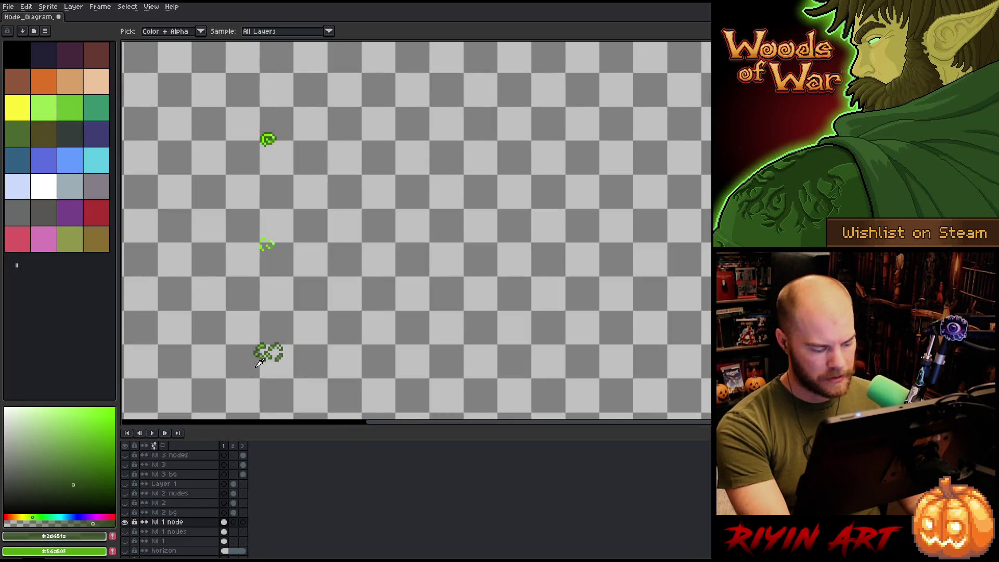
key(shift+r)
click(295, 435)
click(96, 214)
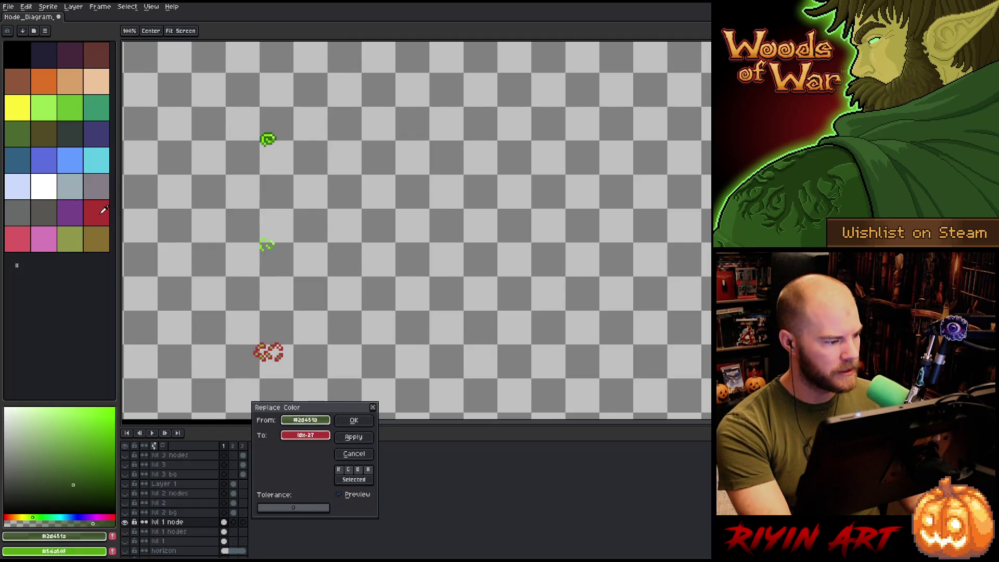
click(370, 424)
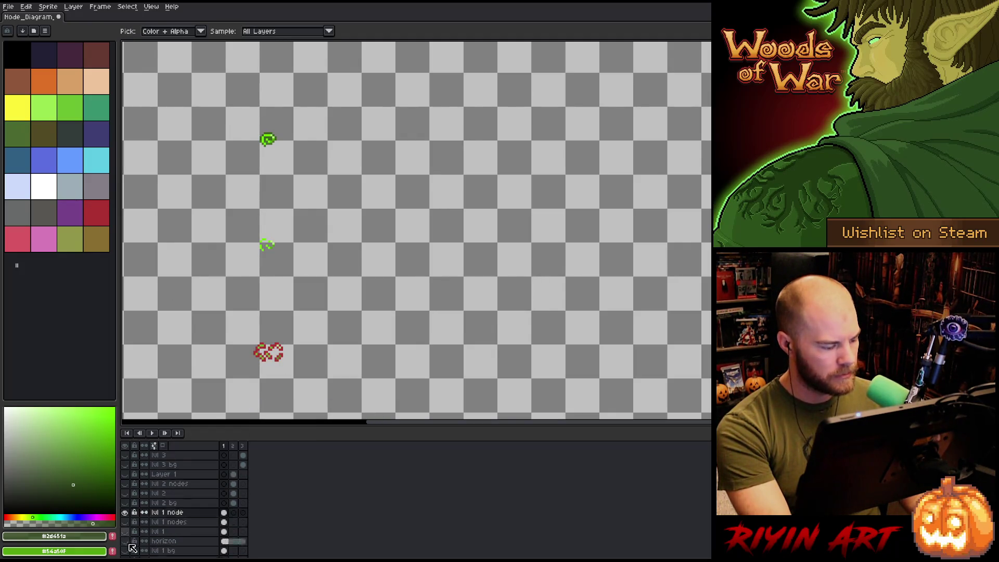
scroll(128, 500, down, 1)
alt+click(127, 495)
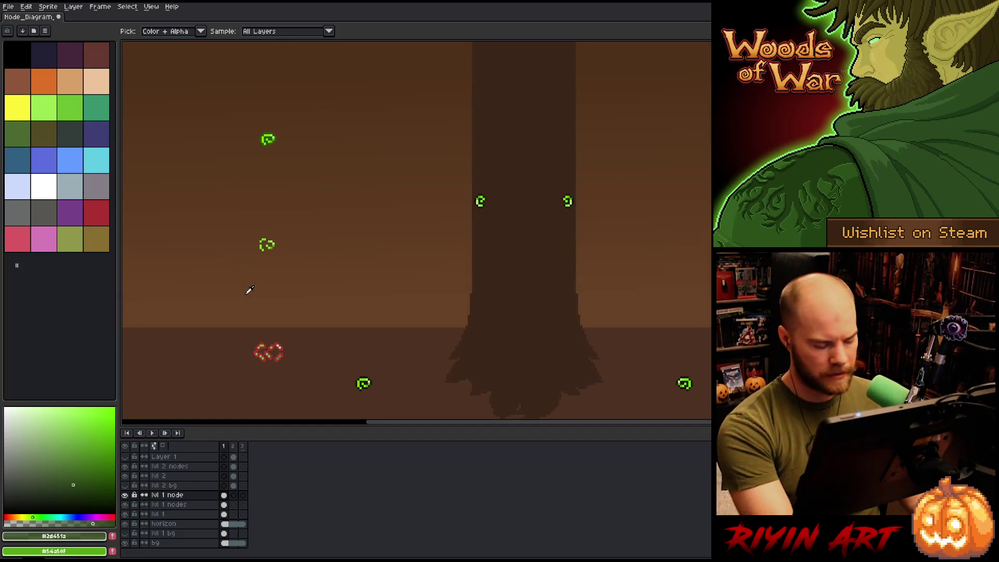
Replace the bottom-left node's red with dark brown #20150e.
key(shift+r)
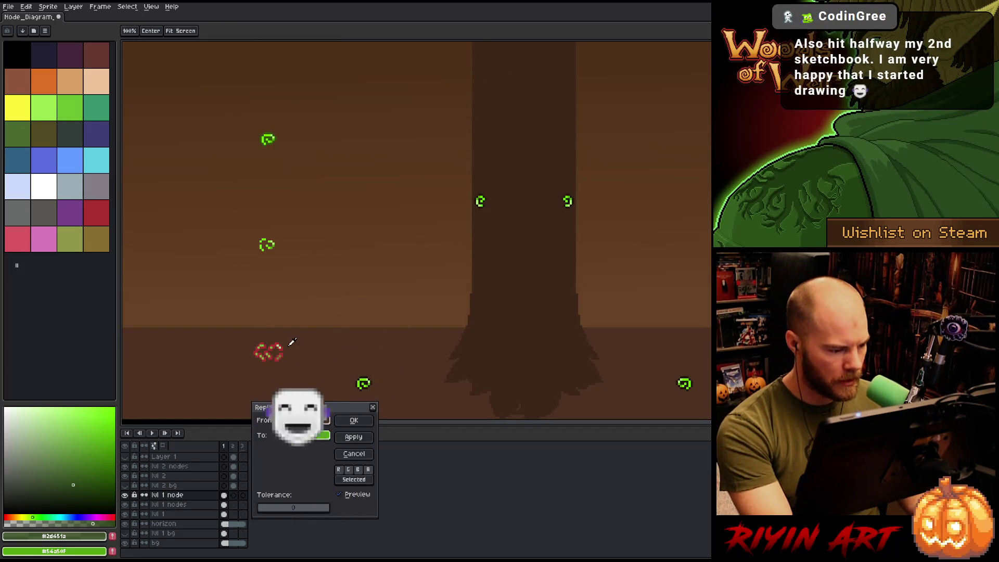
click(277, 345)
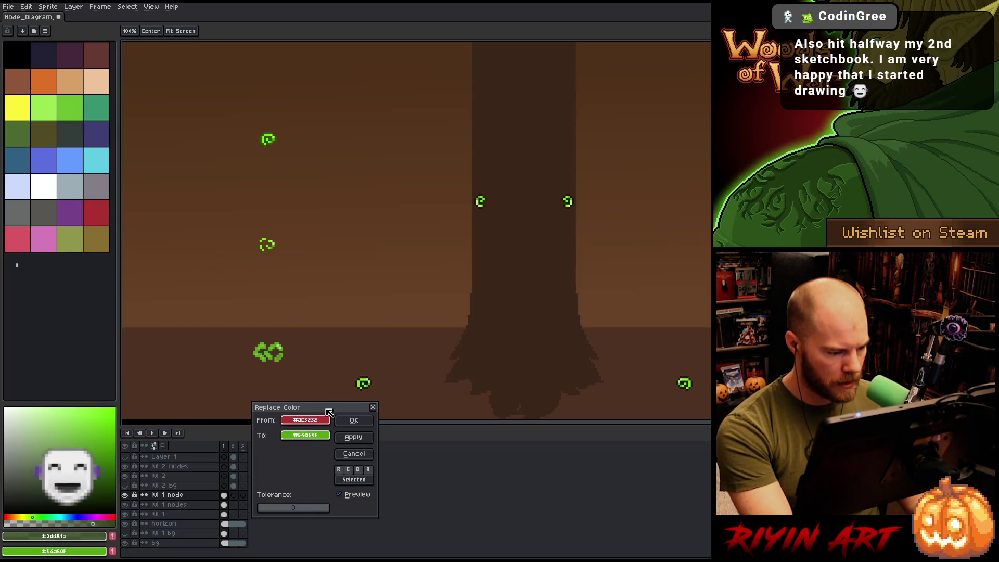
right_click(367, 379)
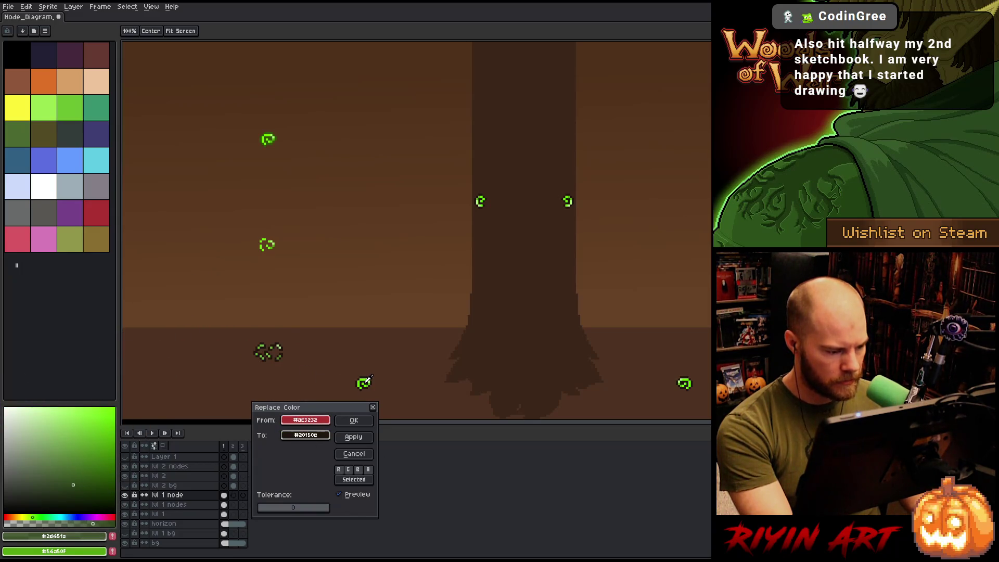
click(353, 420)
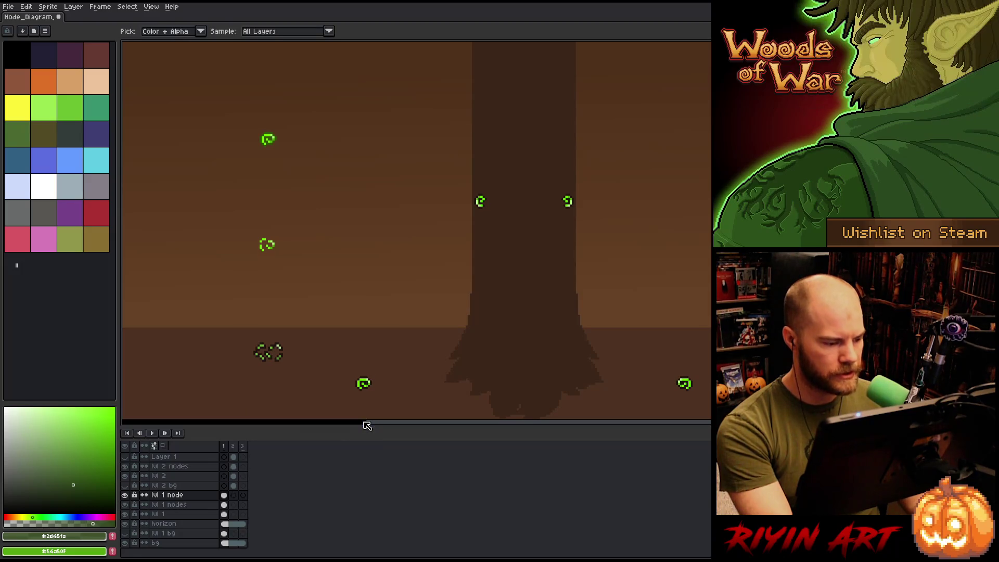
Select the two upper-left nodes, solo the lvl 1 node layer, and sample their dark green.
drag(209, 116, 316, 293)
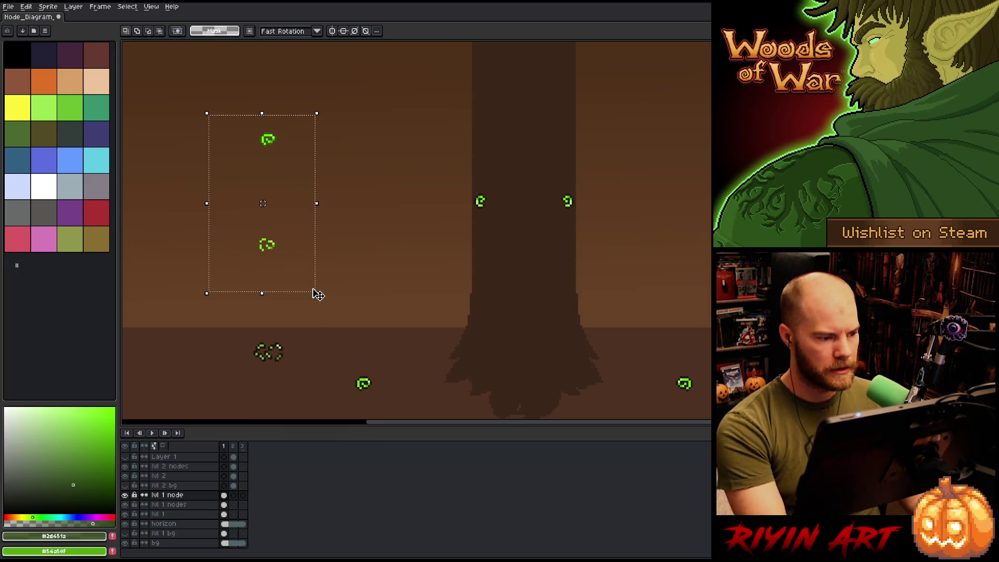
scroll(252, 135, up, 5)
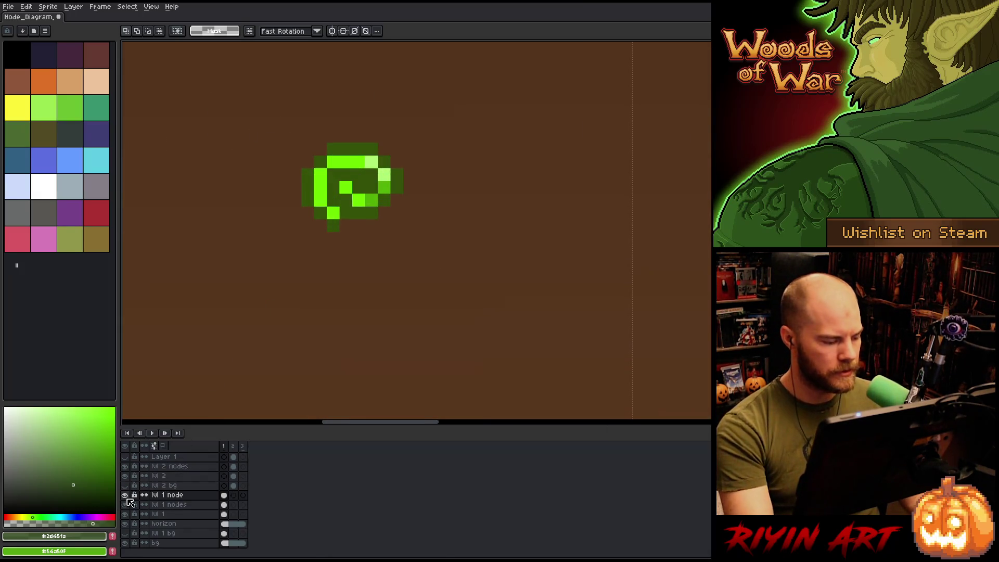
alt+click(127, 497)
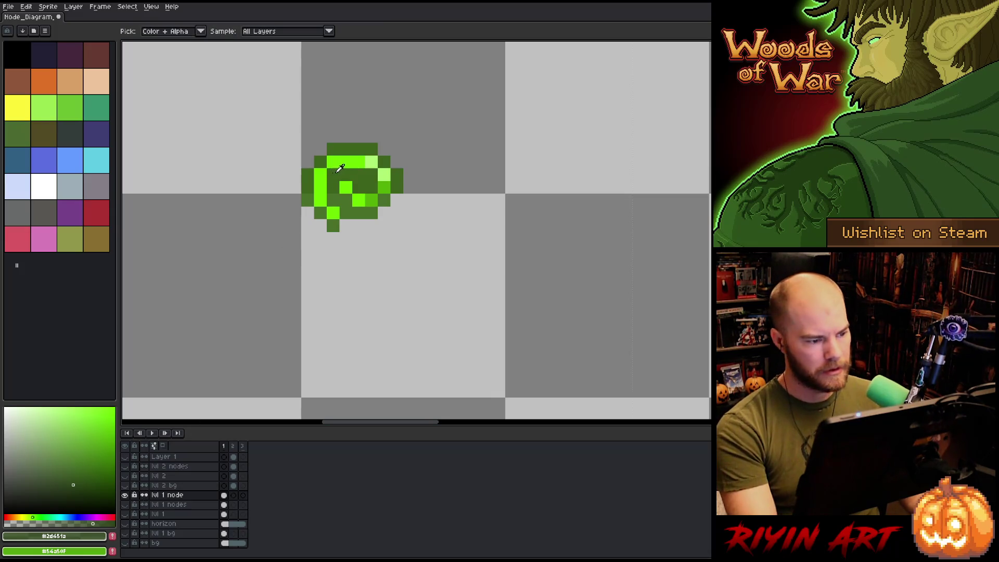
alt+click(350, 174)
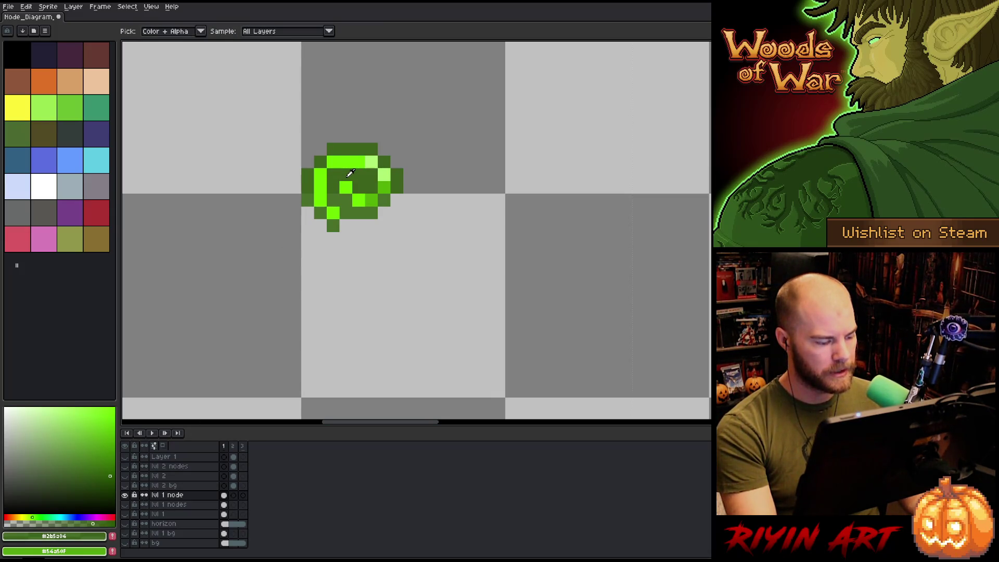
Replace the sampled dark green with dark brown #20150e.
key(shift+r)
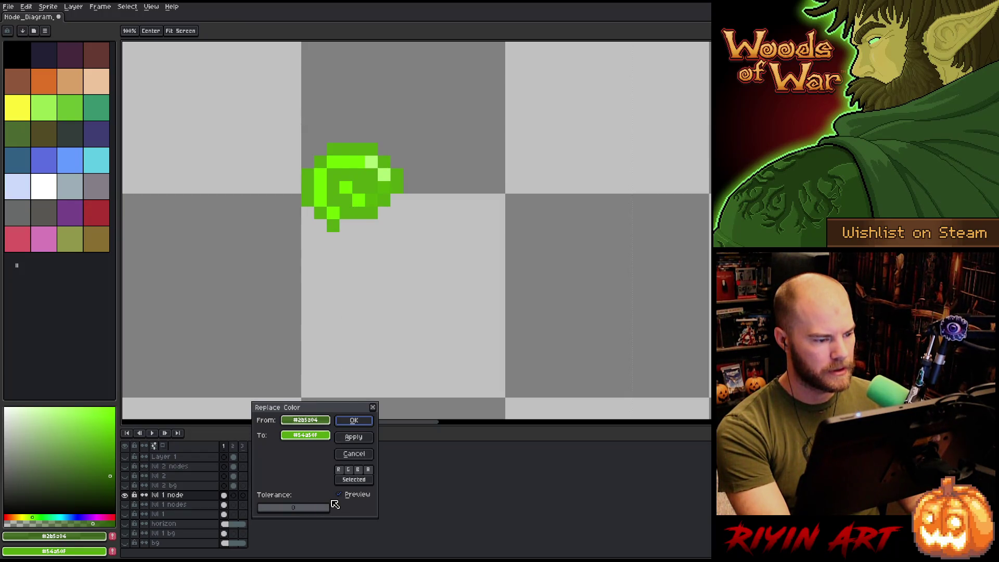
scroll(370, 290, down, 4)
scroll(382, 350, down, 1)
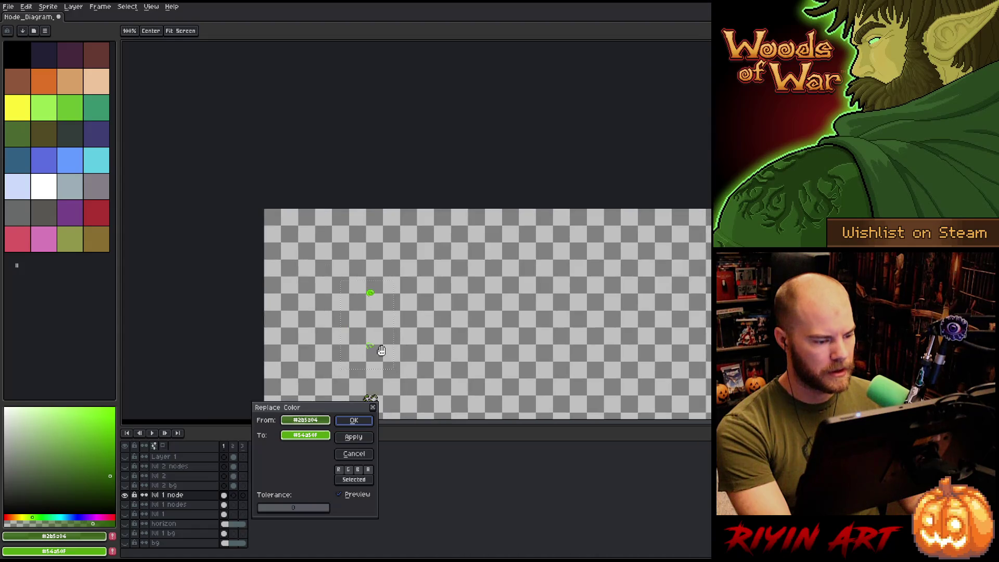
scroll(381, 350, up, 2)
scroll(350, 383, down, 1)
scroll(358, 388, up, 2)
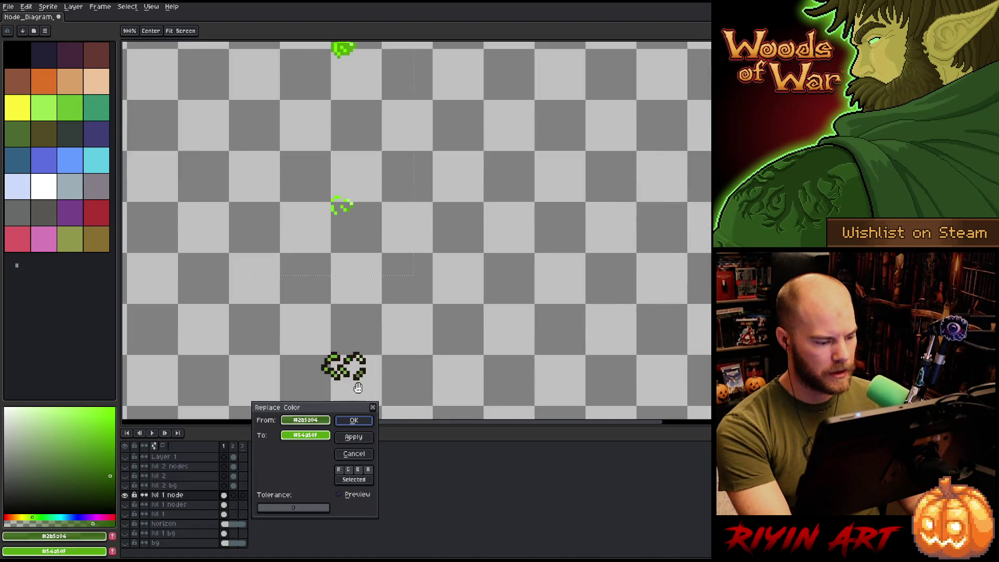
click(369, 365)
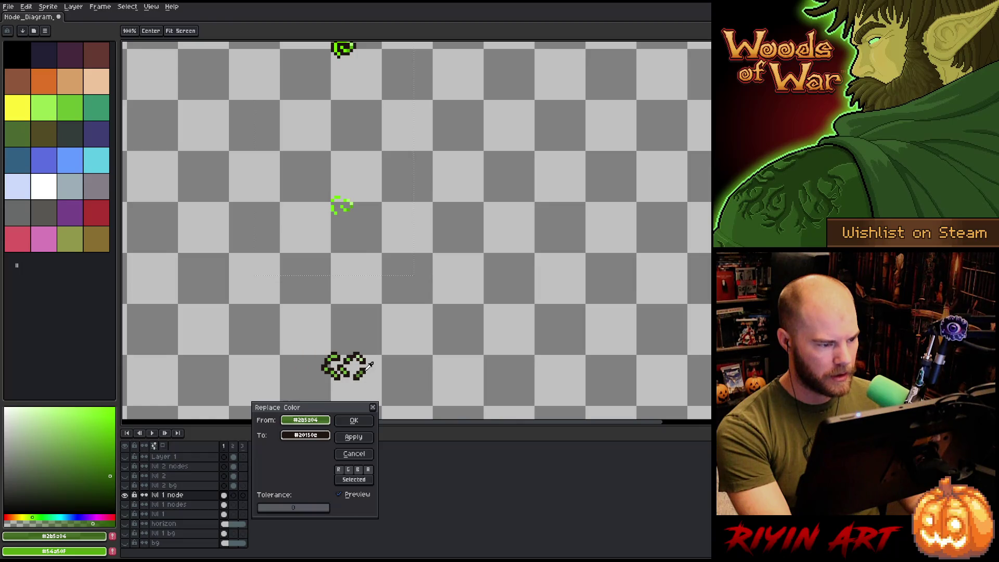
click(354, 420)
scroll(346, 208, down, 1)
scroll(345, 185, up, 2)
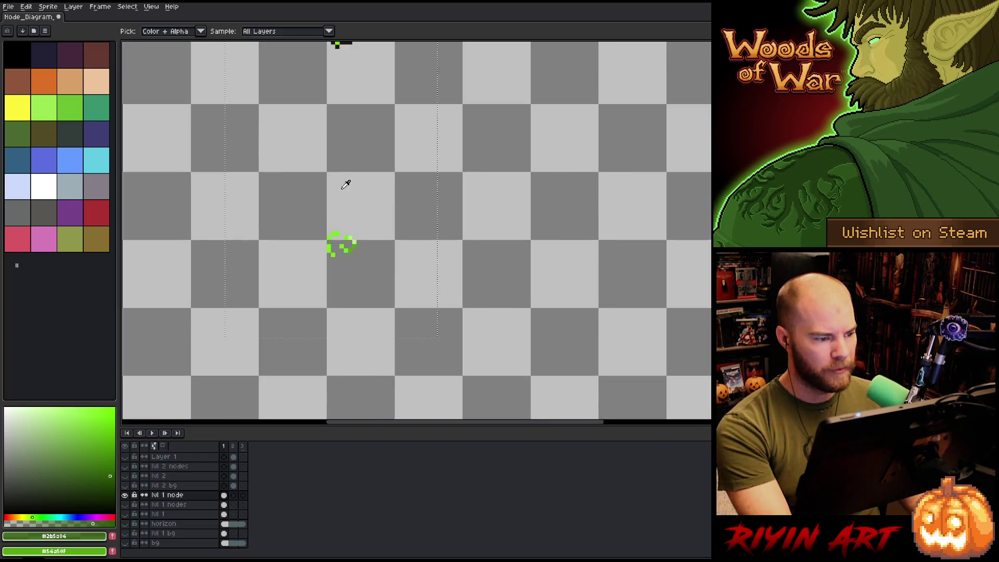
Select the middle left node and give it a dark brown outline.
key(m)
click(275, 218)
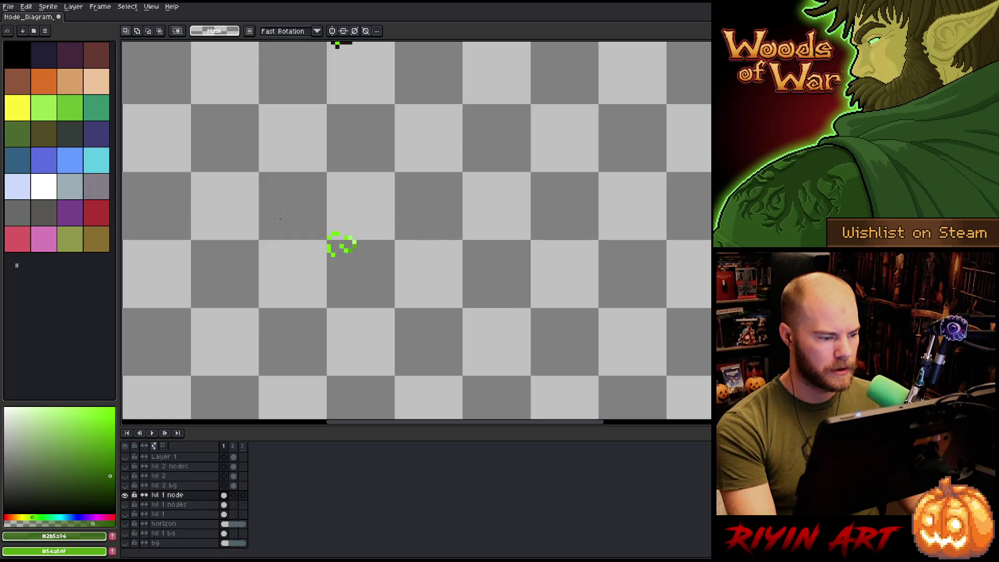
drag(296, 206, 394, 277)
key(shift+o)
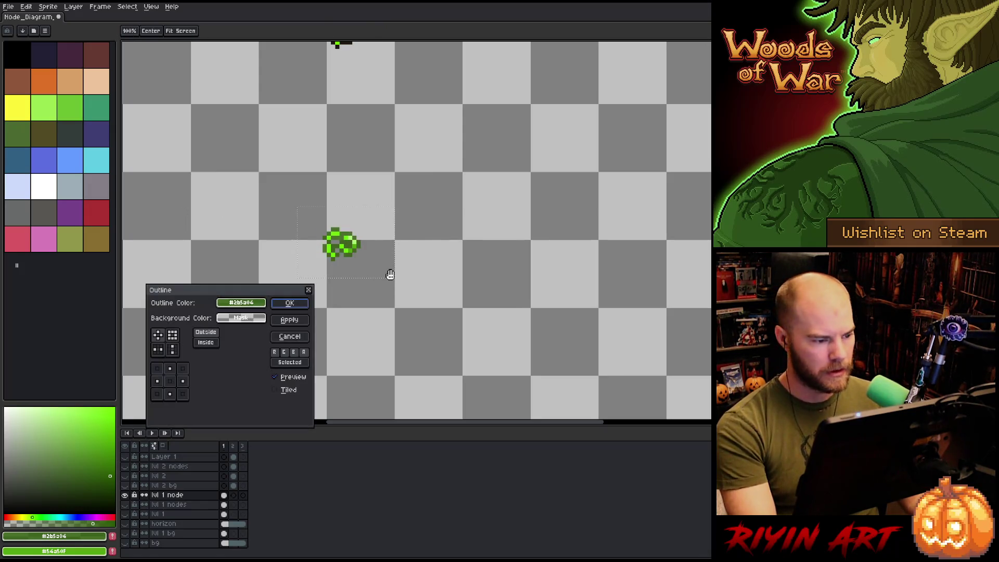
drag(257, 310, 338, 45)
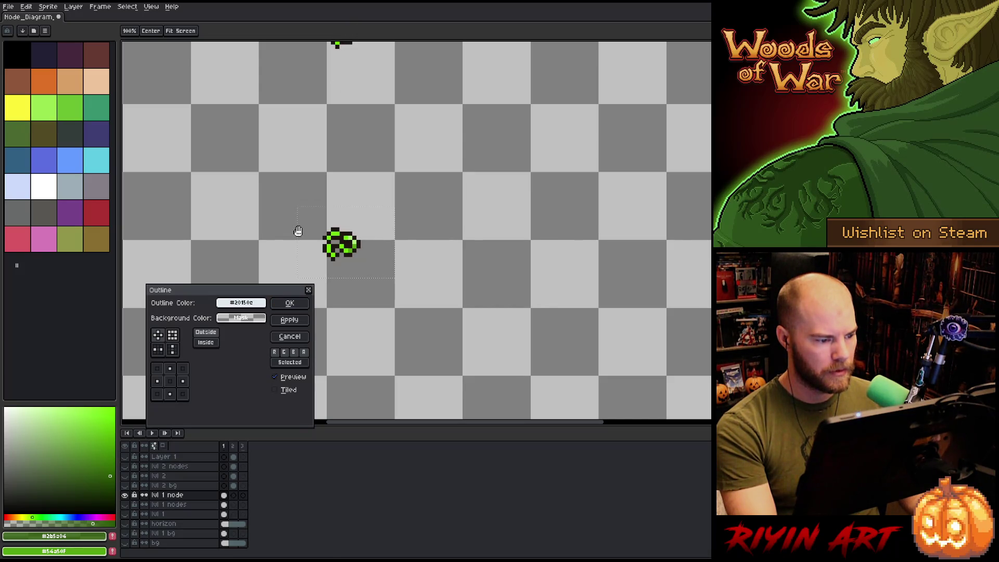
click(305, 307)
Make the hidden scene layers visible again.
scroll(304, 291, down, 3)
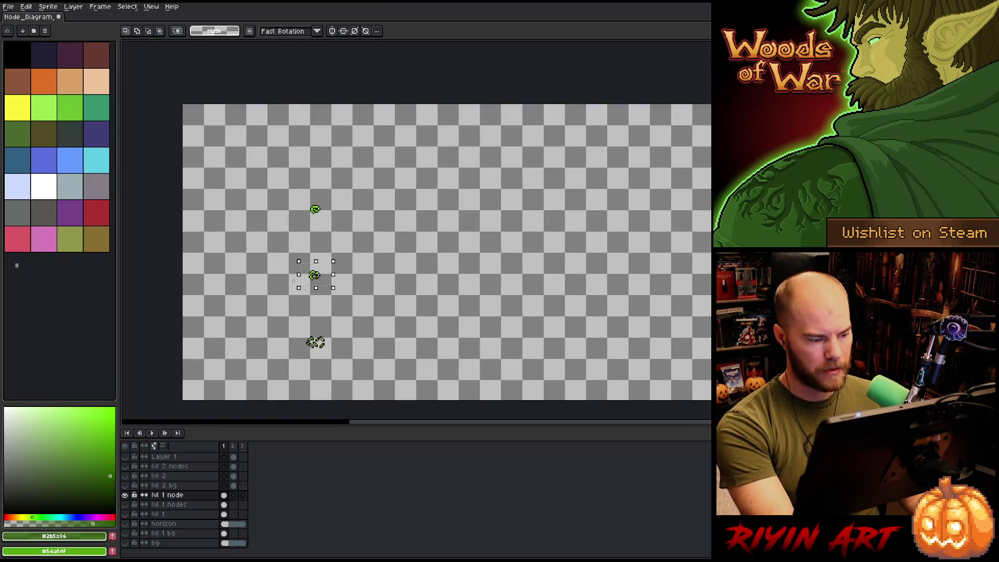
scroll(293, 287, up, 1)
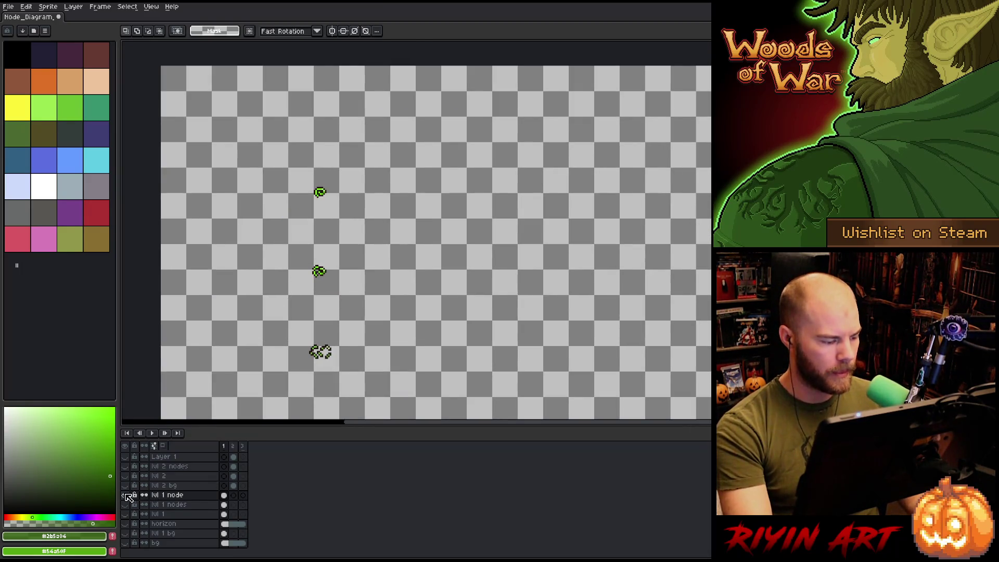
alt+click(125, 494)
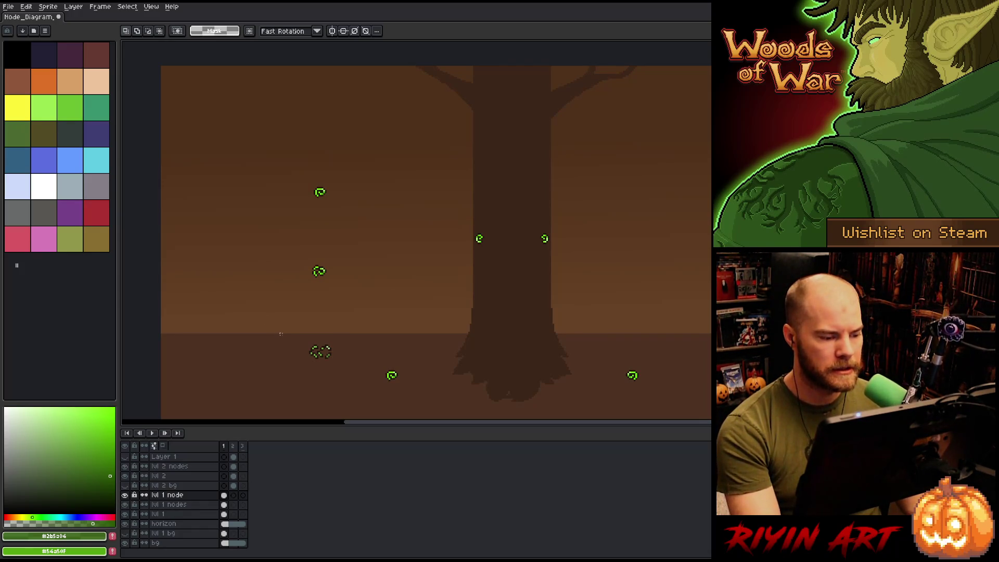
Marquee-select the left column of nodes, then clear the selection.
drag(280, 334, 355, 374)
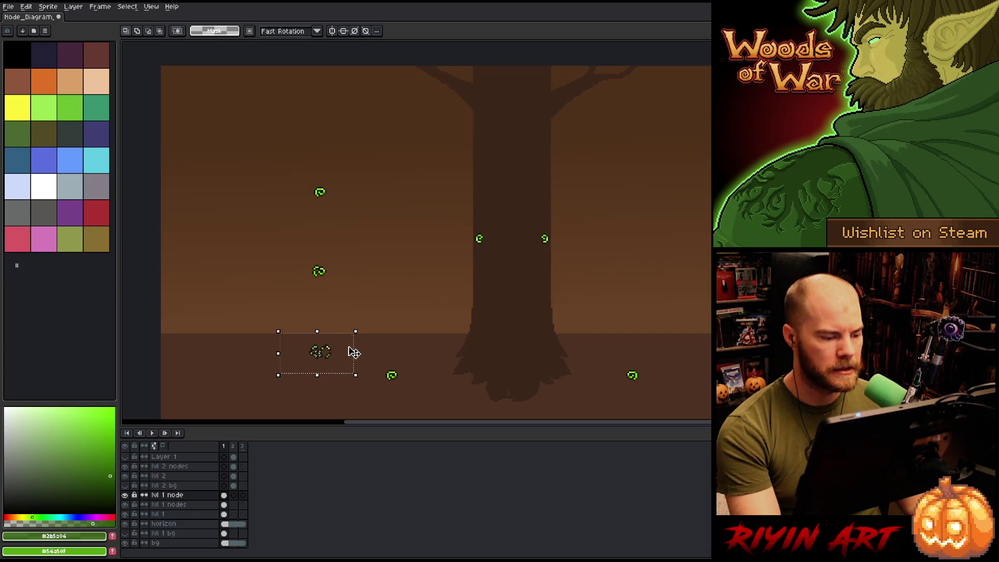
mouse_move(270, 135)
mouse_down()
mouse_move(363, 386)
mouse_move(357, 379)
mouse_up()
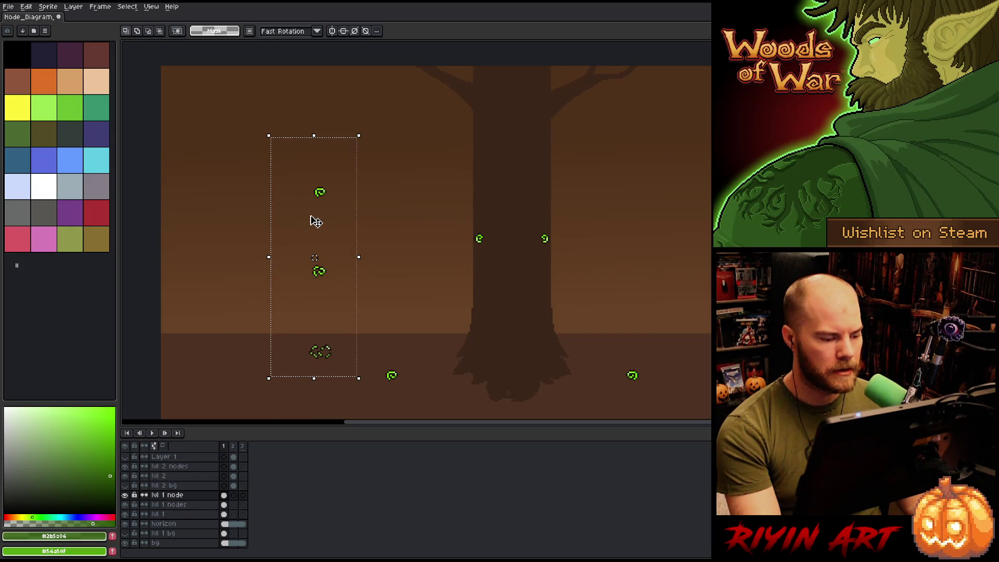
scroll(321, 352, up, 3)
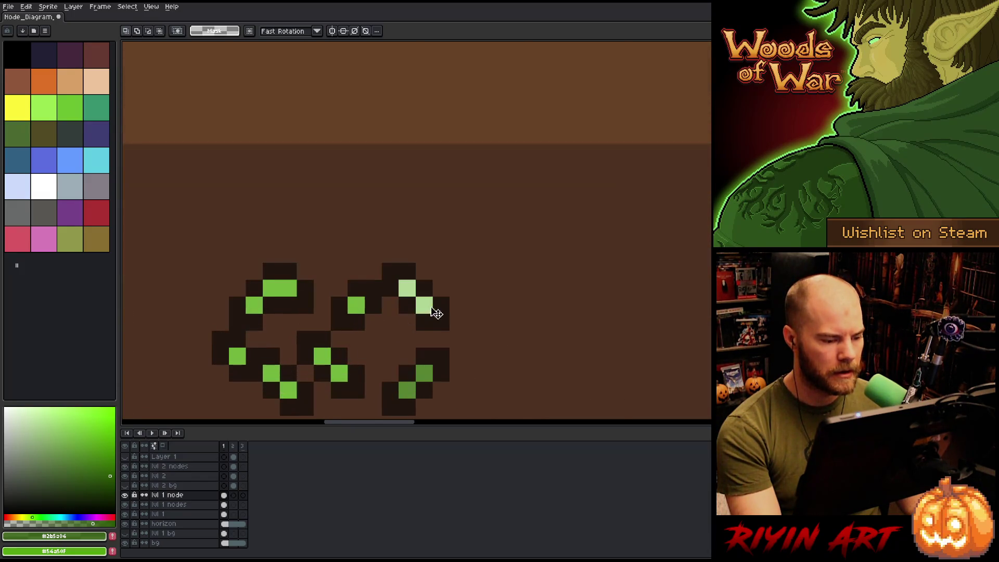
scroll(515, 305, down, 2)
key(ctrl+d)
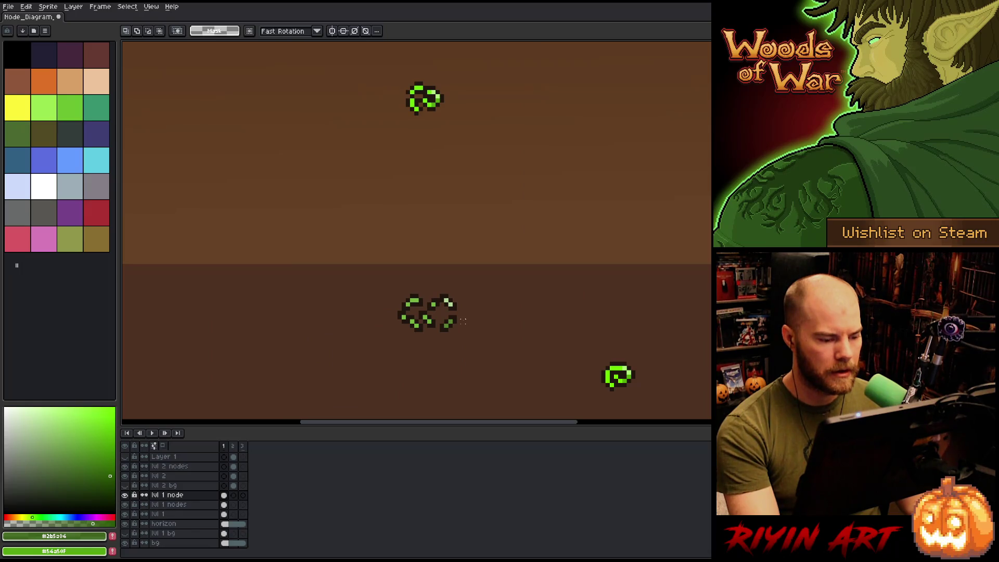
scroll(463, 321, down, 2)
scroll(462, 321, up, 3)
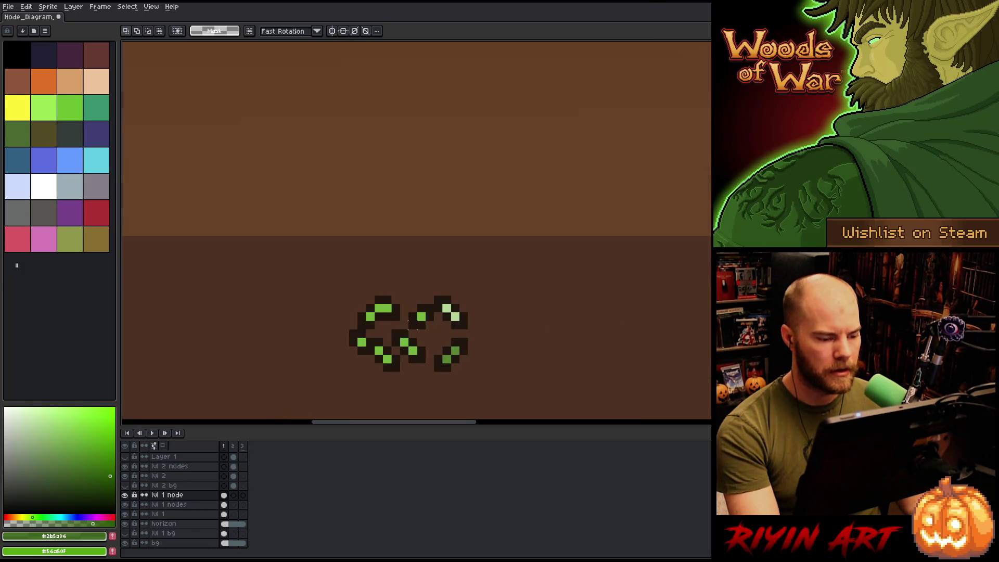
scroll(416, 327, down, 3)
scroll(403, 169, up, 4)
With the Pencil, pick the dark brown outline colour and fill the lower-left node's inner gap.
key(b)
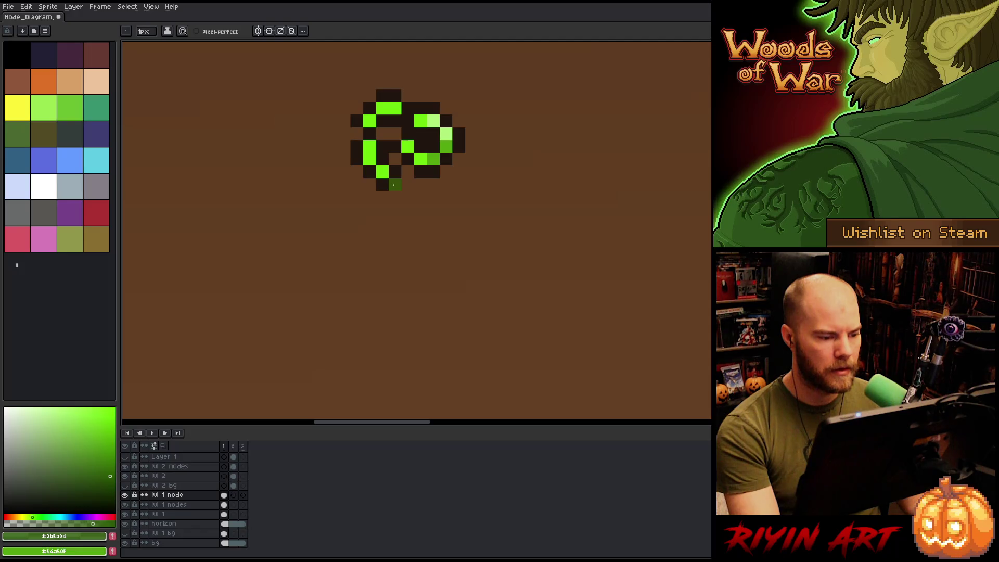
alt+click(398, 169)
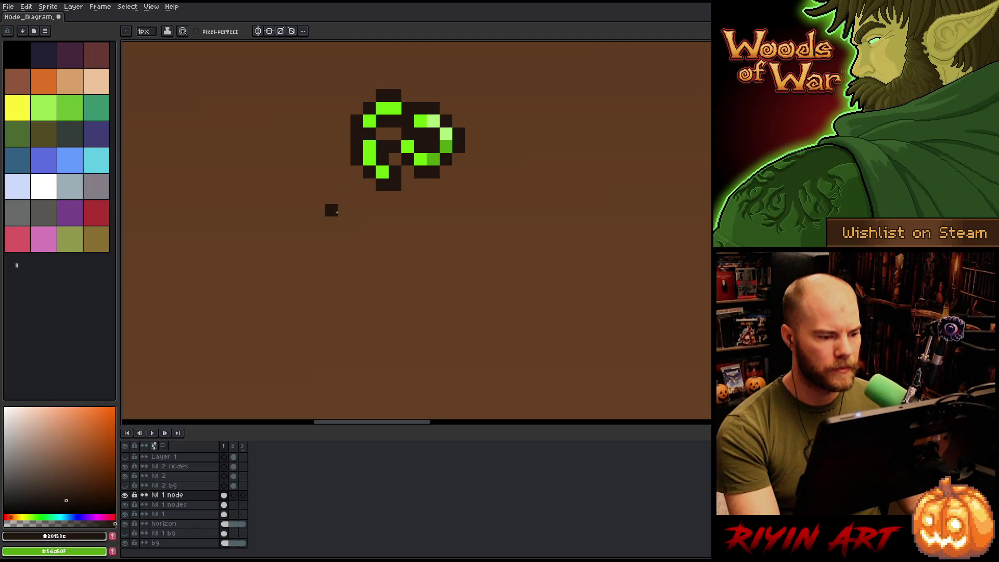
scroll(337, 212, down, 2)
scroll(341, 227, up, 2)
click(350, 229)
click(338, 228)
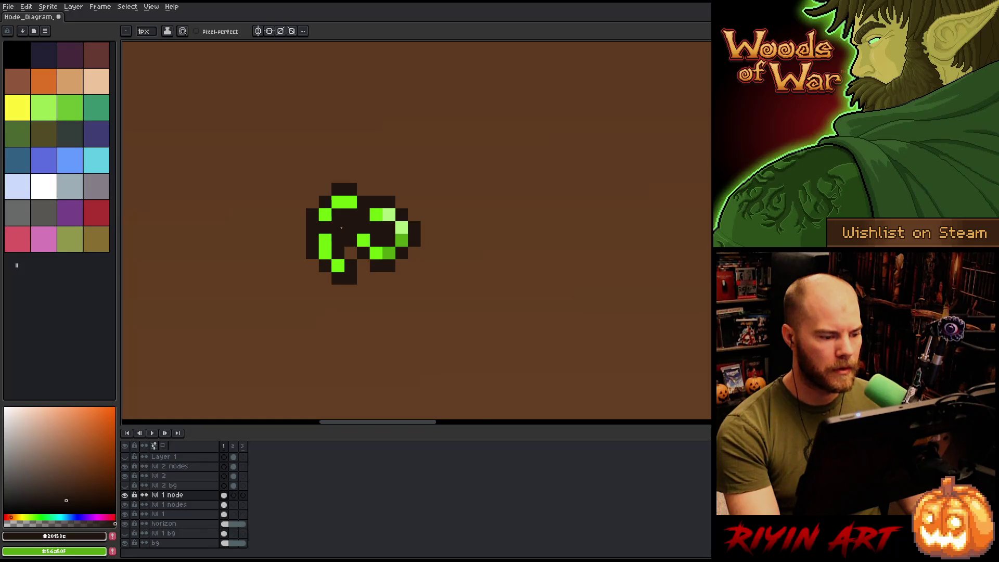
Zoom and pan around the tree scene to inspect the repaired node.
scroll(341, 227, down, 5)
scroll(307, 218, up, 5)
scroll(302, 210, down, 1)
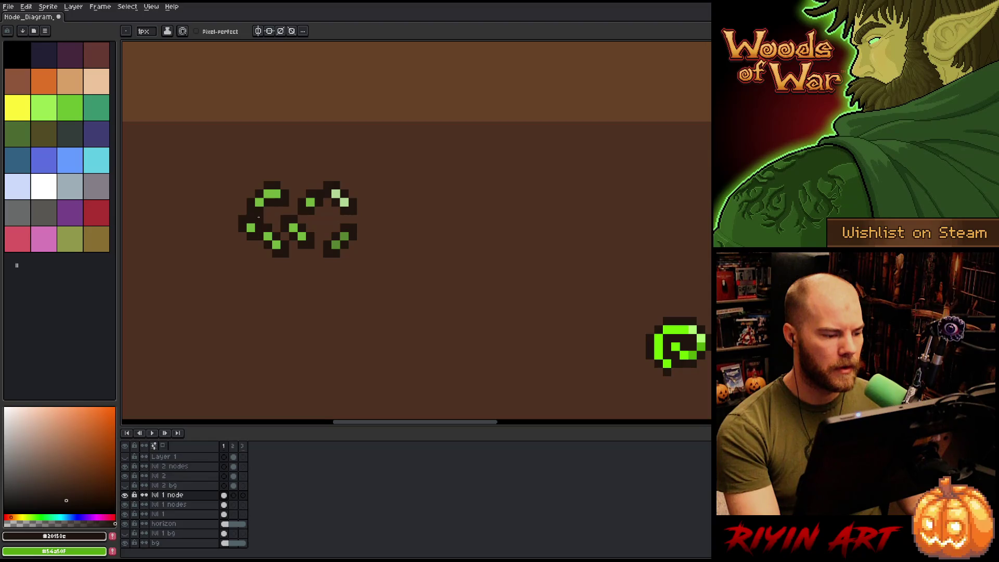
scroll(250, 235, down, 4)
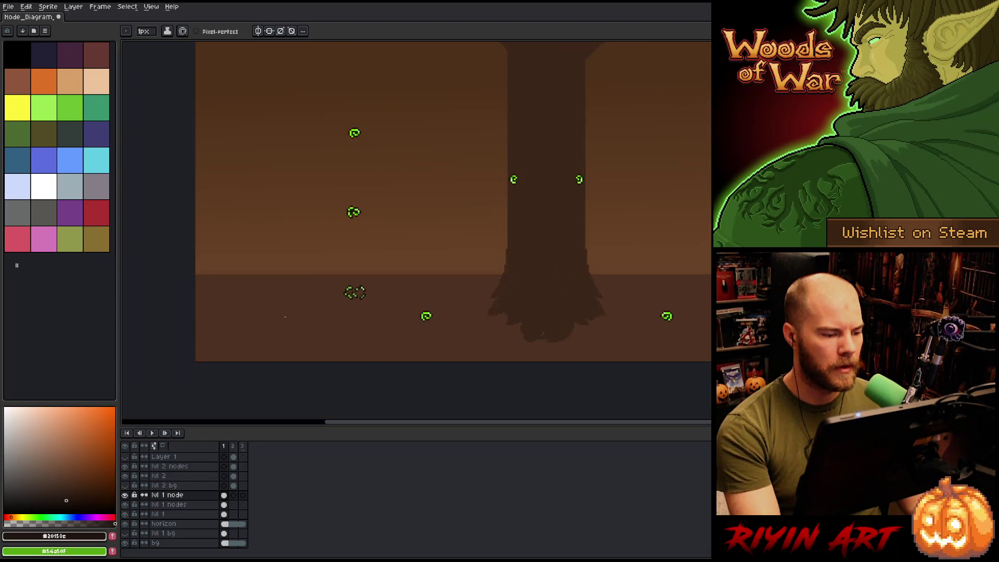
scroll(344, 299, up, 1)
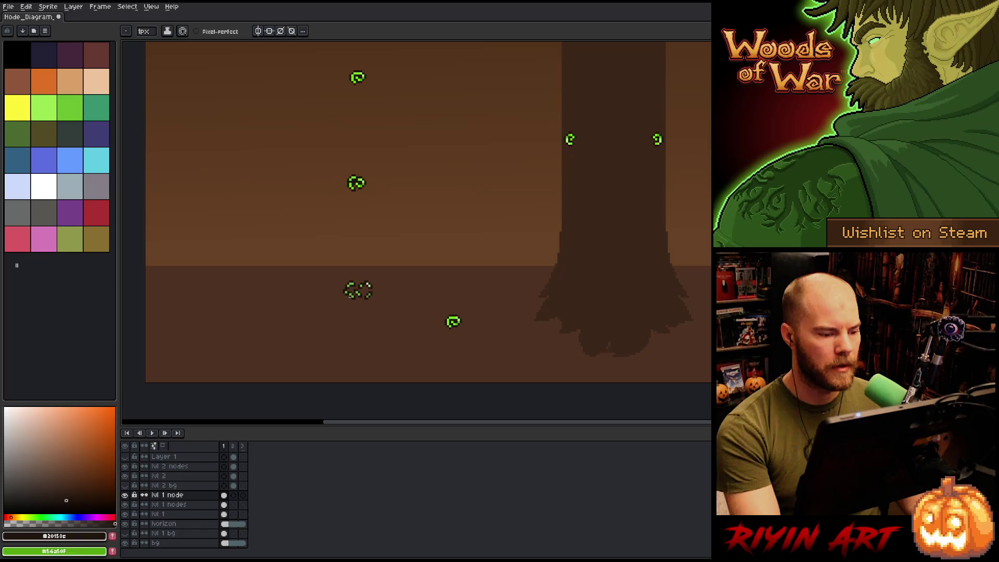
scroll(351, 292, down, 1)
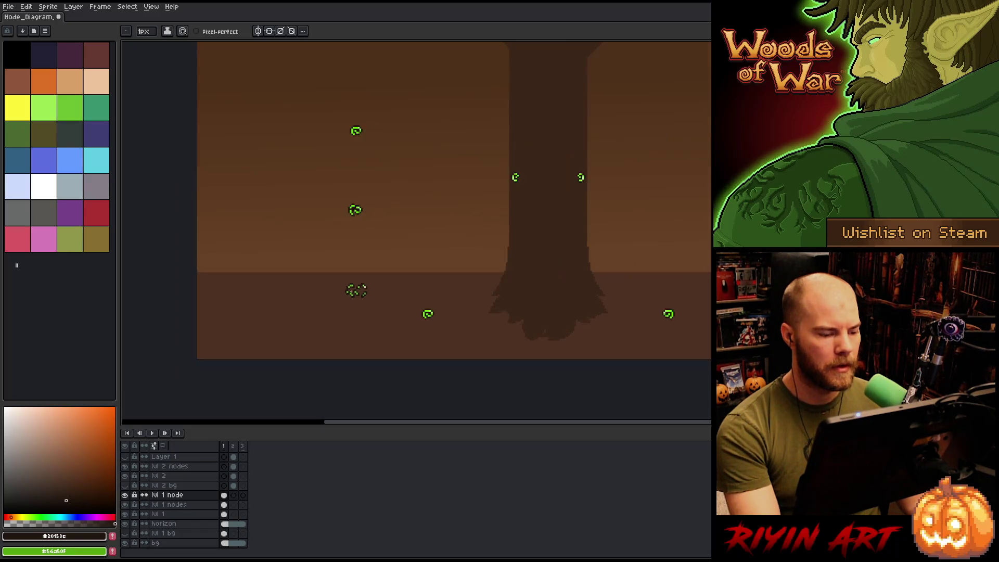
scroll(352, 292, up, 5)
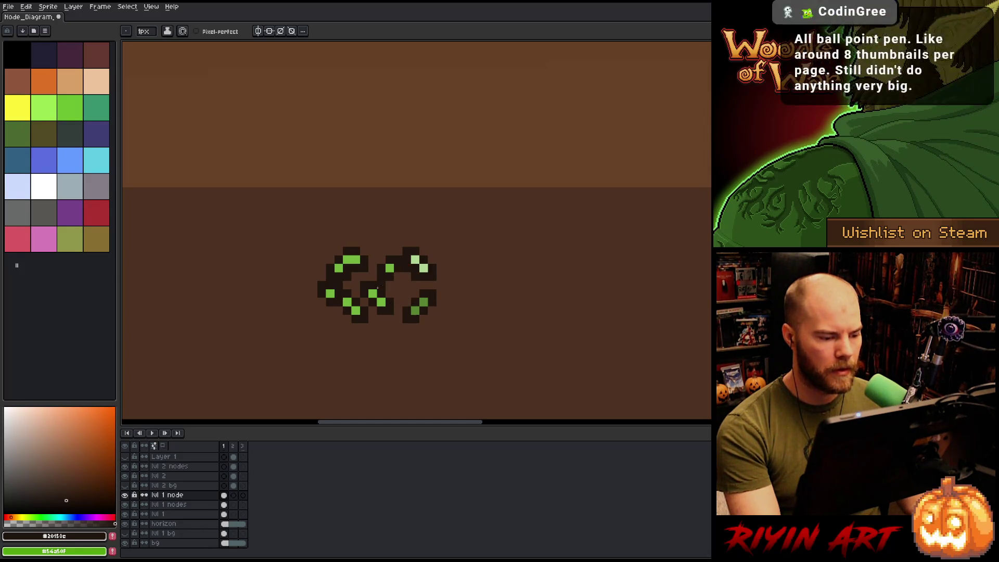
scroll(362, 300, down, 4)
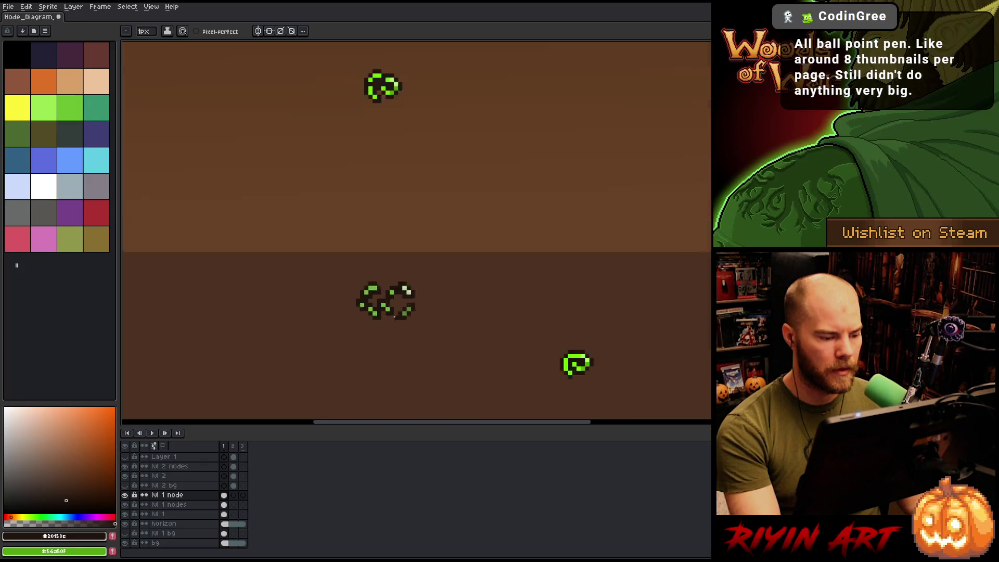
scroll(393, 308, up, 3)
scroll(393, 308, up, 1)
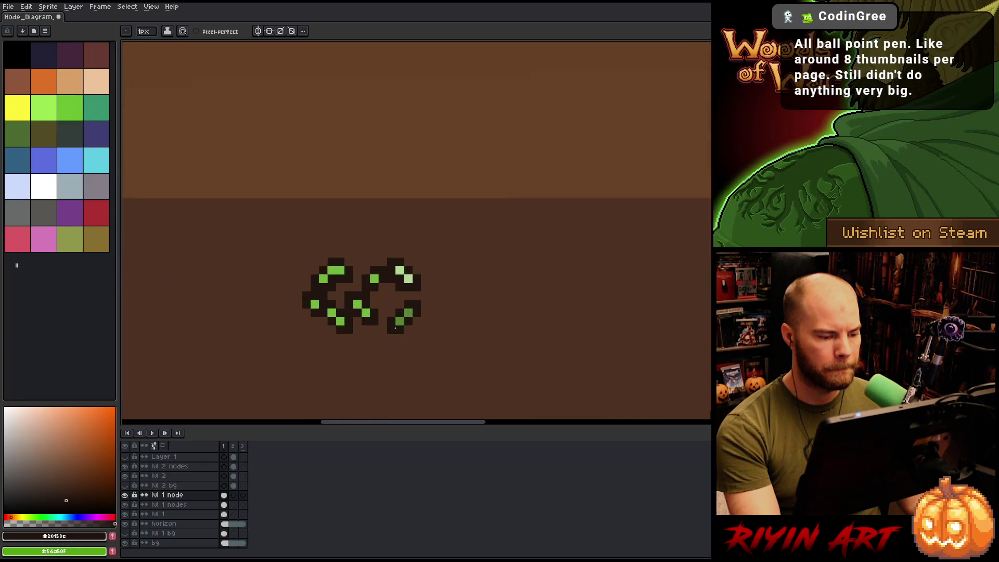
scroll(374, 348, down, 2)
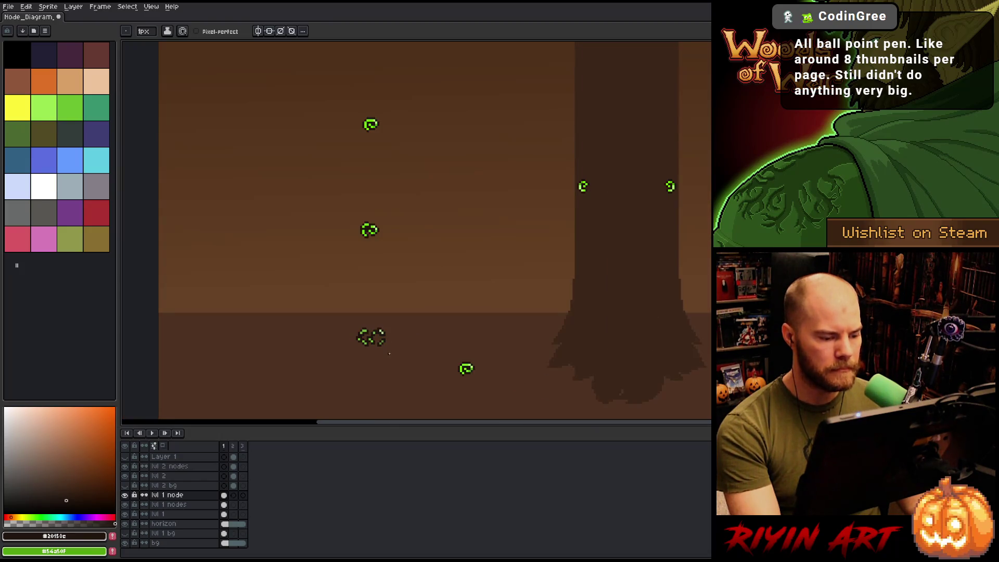
scroll(387, 351, down, 1)
scroll(383, 347, up, 1)
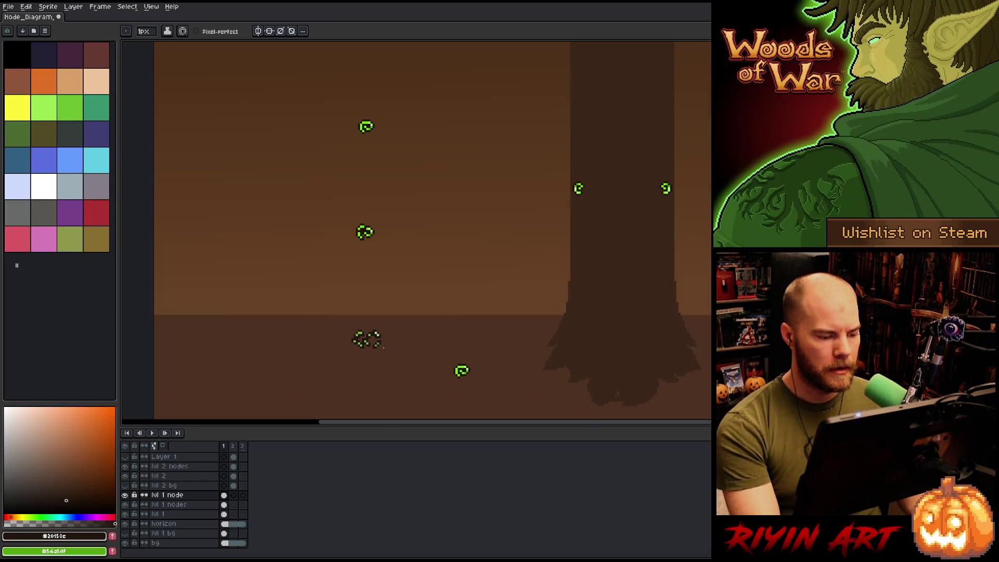
mouse_move(384, 347)
mouse_down()
mouse_move(370, 327)
mouse_move(324, 324)
mouse_up()
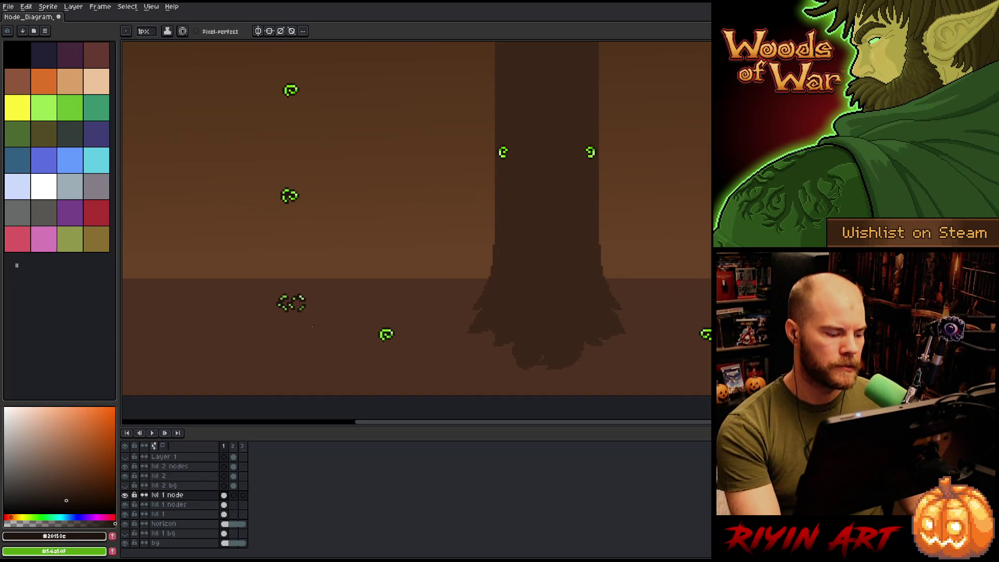
scroll(310, 322, down, 1)
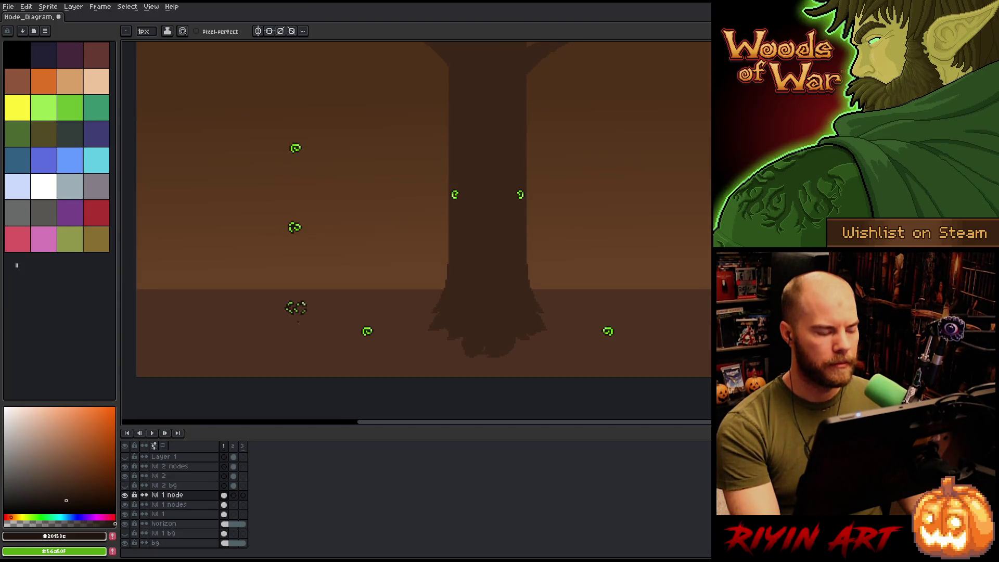
Try rectangular selections around the lower-left and left nodes, then clear the selection.
key(m)
drag(323, 274, 258, 328)
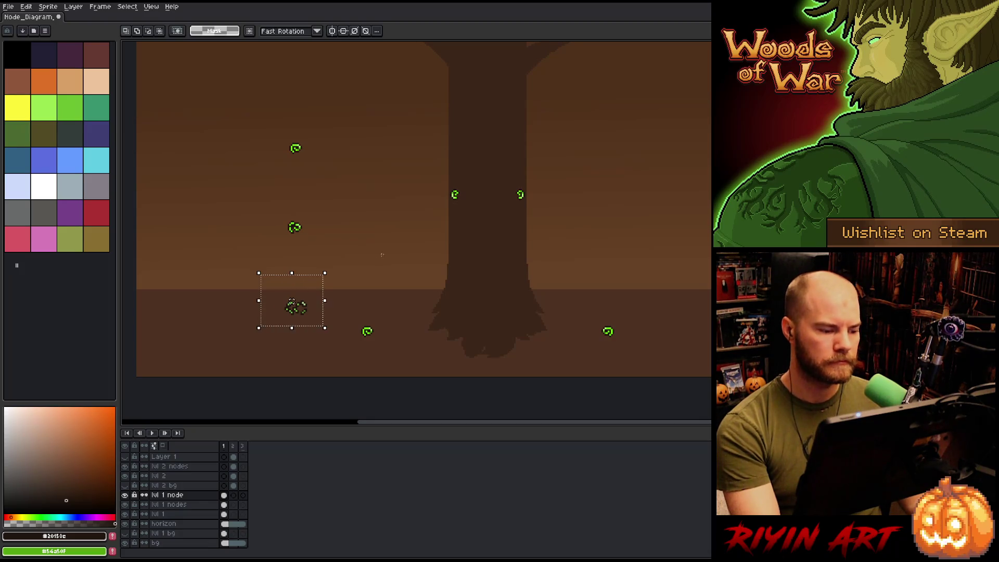
click(386, 252)
drag(332, 280, 264, 332)
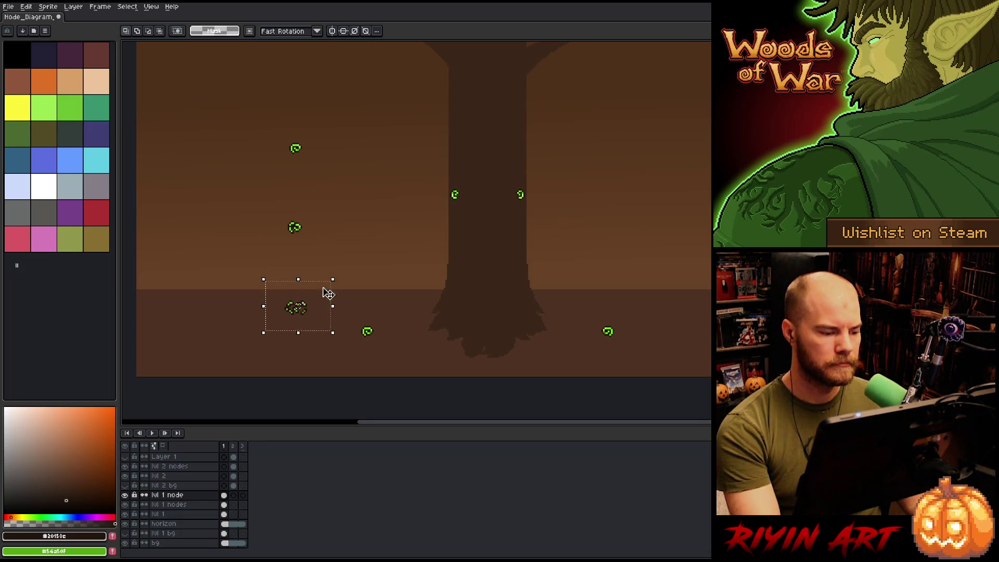
click(302, 258)
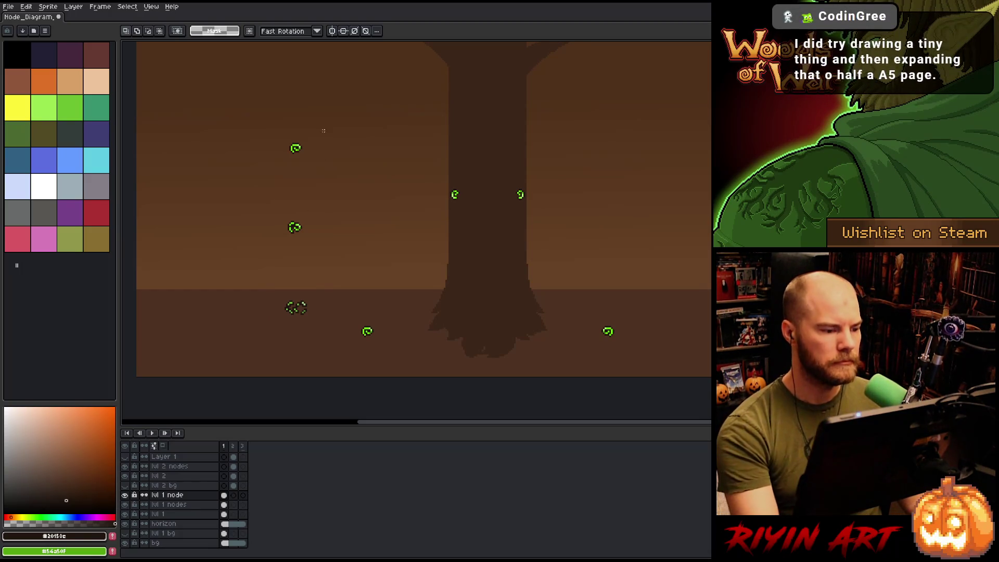
drag(326, 128, 245, 330)
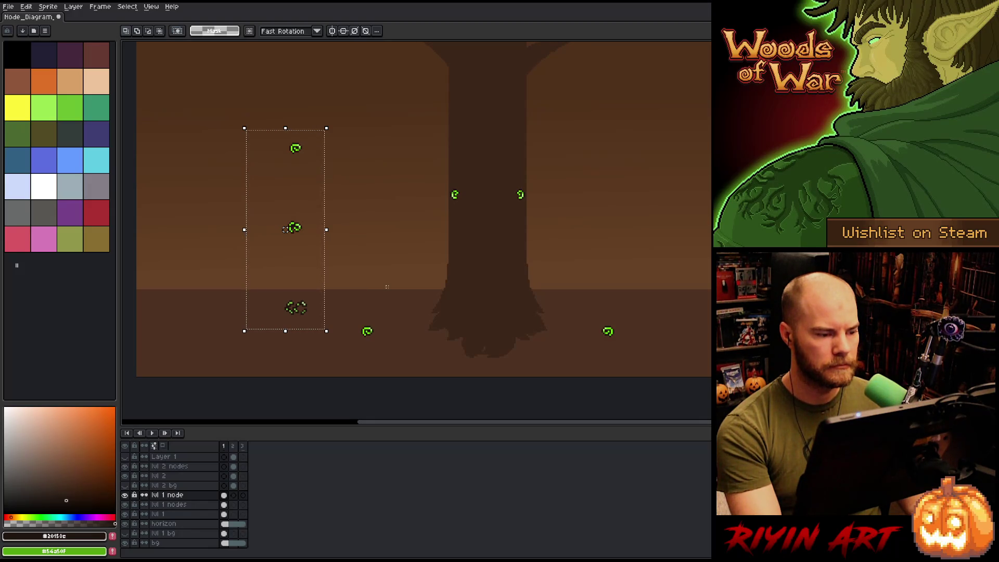
key(ctrl+d)
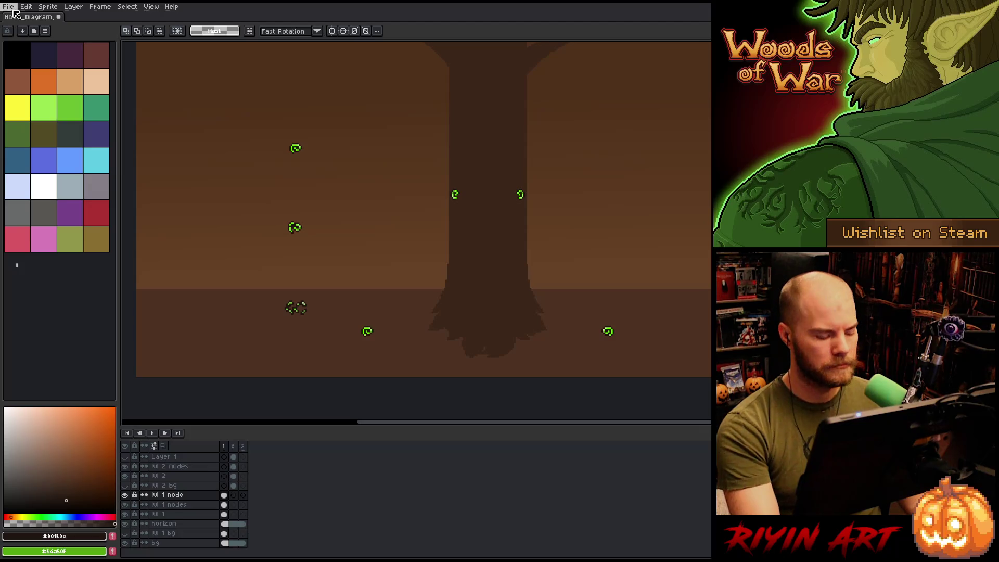
Save the node diagram, select the bottom-left node, and create a new default sprite.
click(10, 7)
key(ctrl+s)
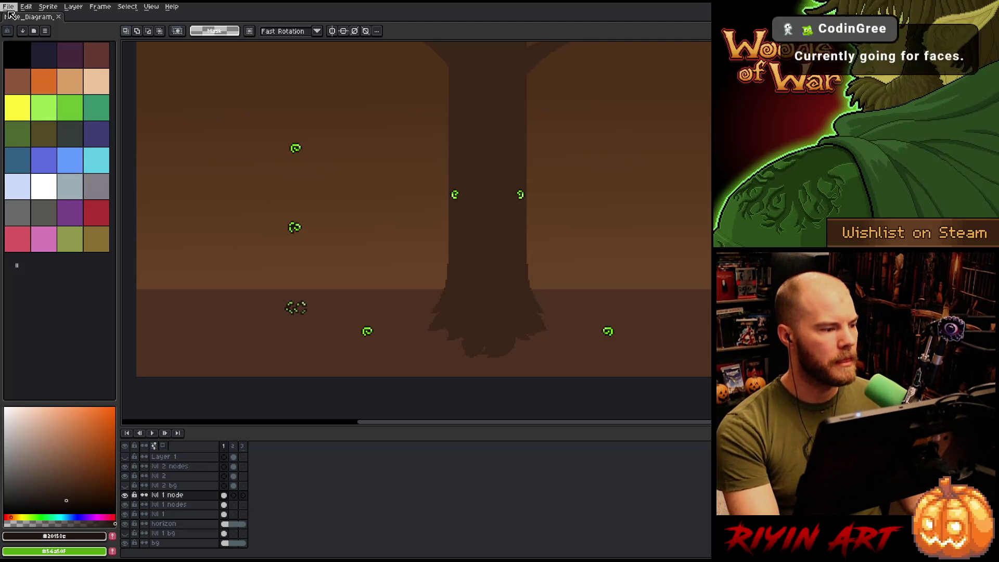
drag(359, 100, 250, 334)
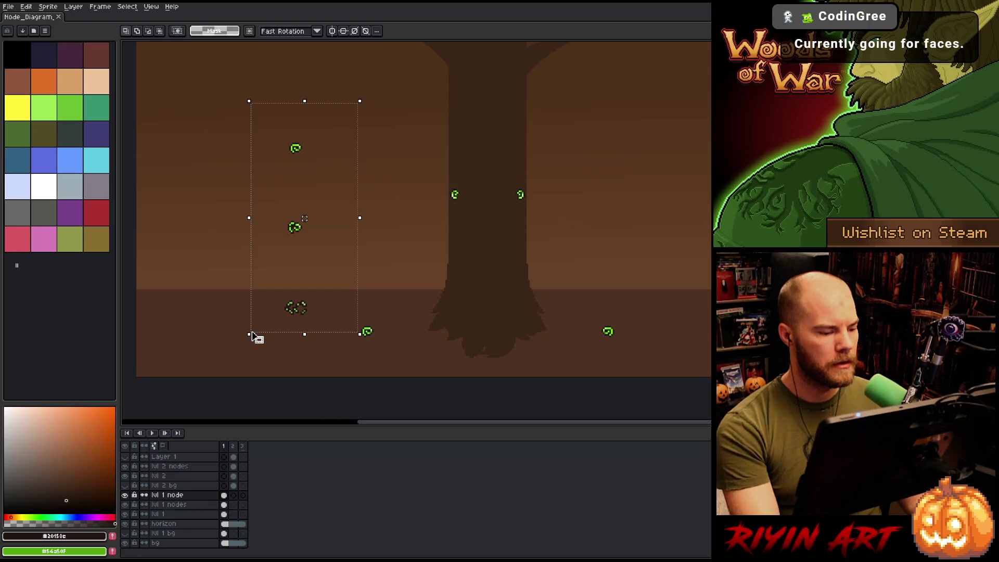
drag(339, 275, 249, 333)
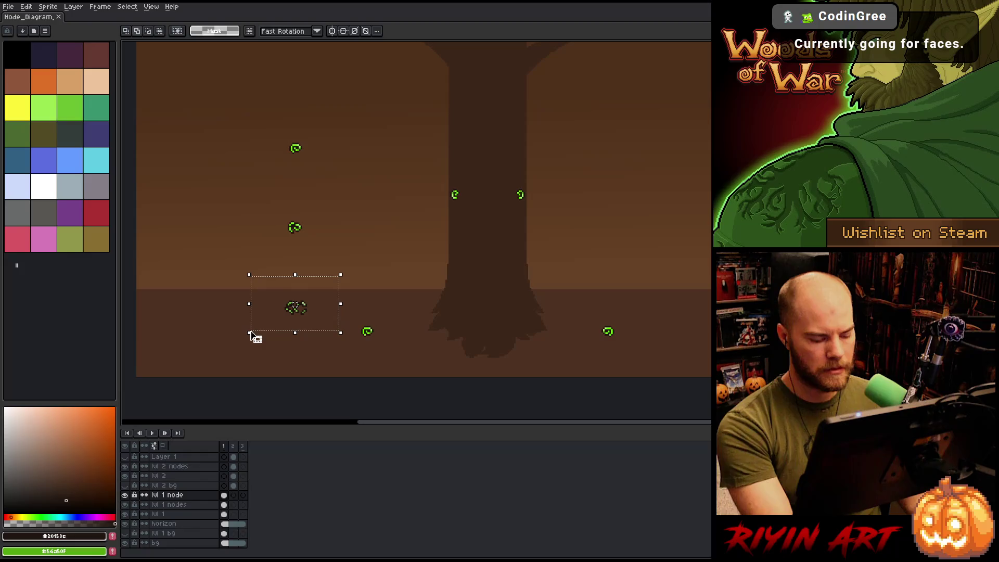
key(shift+n)
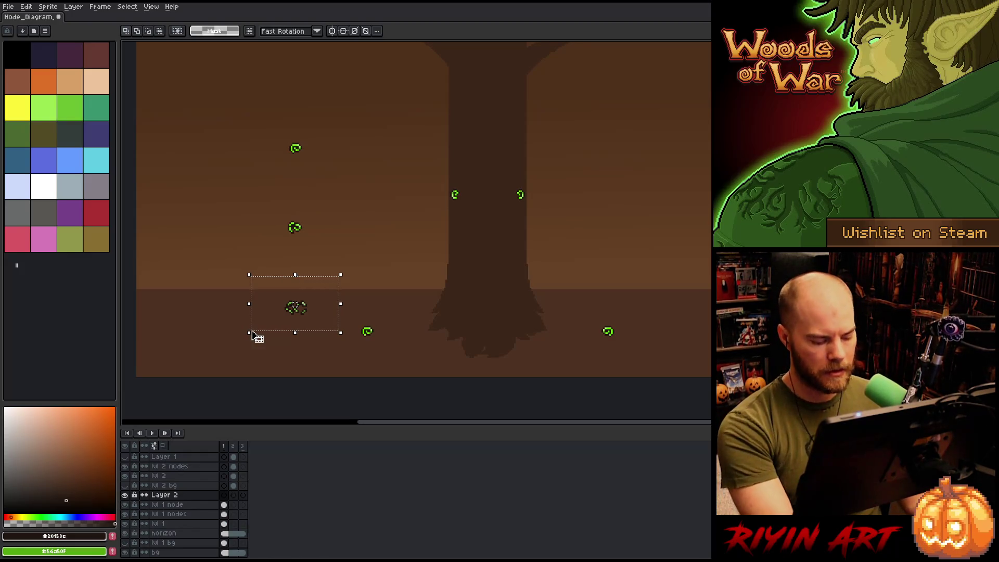
key(ctrl+n)
key(Return)
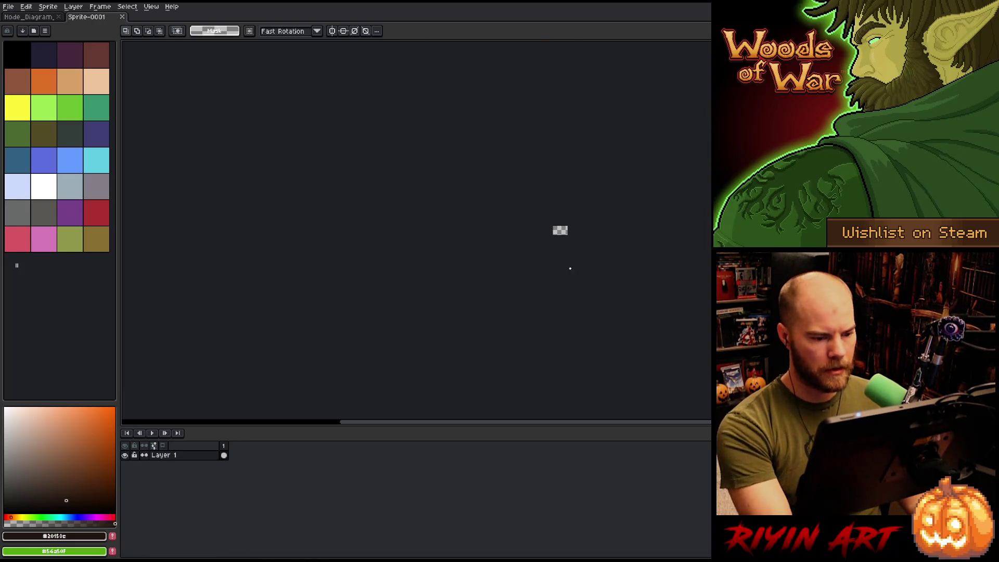
Copy the middle-left green node from Node_Diagram and paste it into Sprite-0001.
scroll(613, 218, up, 5)
key(ctrl+v)
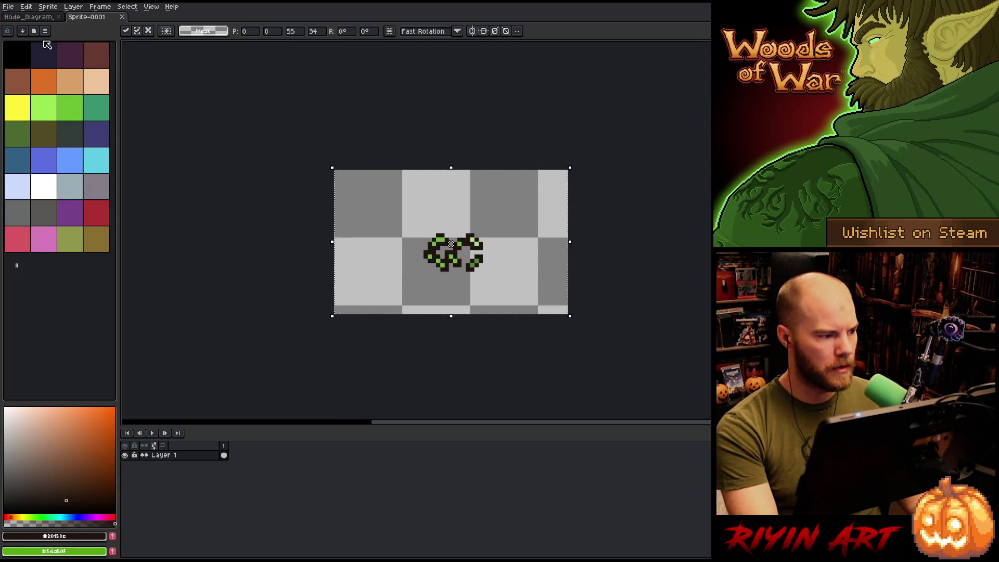
click(43, 20)
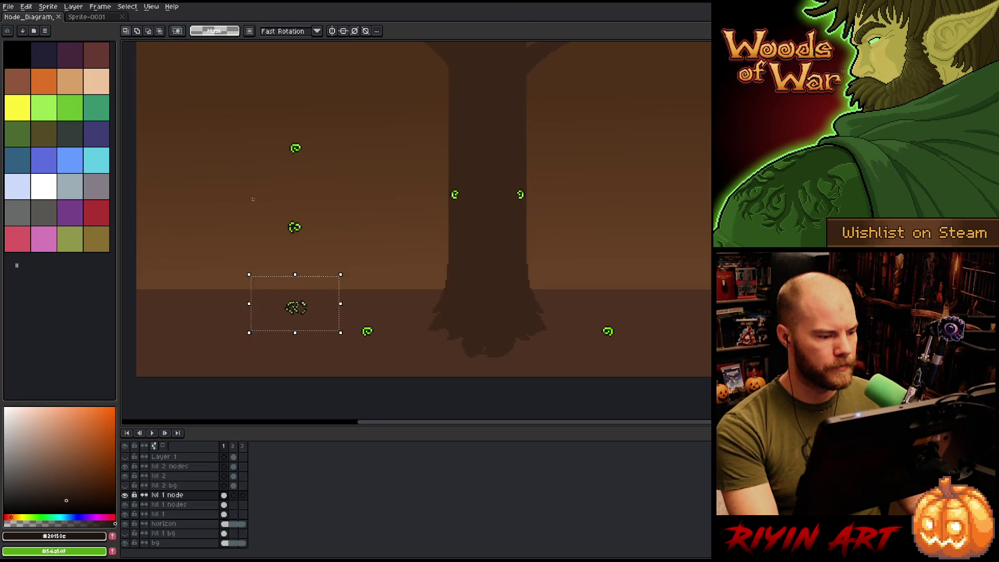
drag(255, 211, 332, 243)
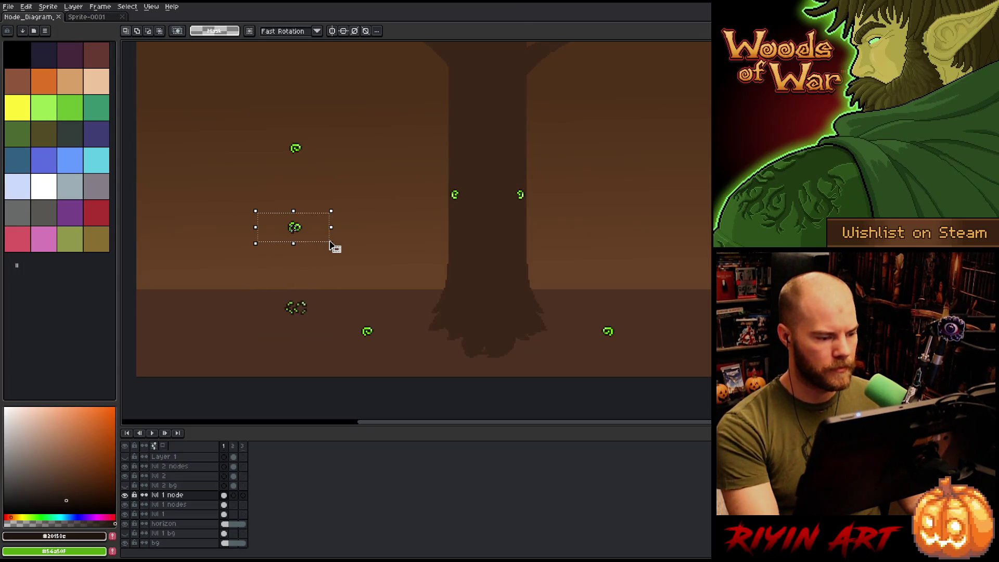
click(102, 20)
key(ctrl+v)
Add a second frame, paste the node into it, and move it to the canvas centre.
key(alt+n)
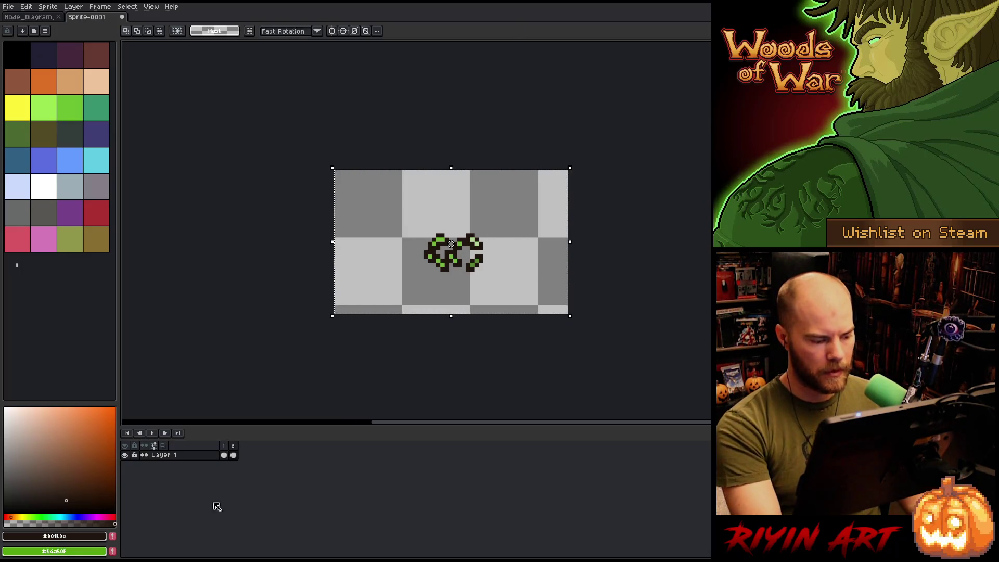
click(235, 456)
key(ctrl+v)
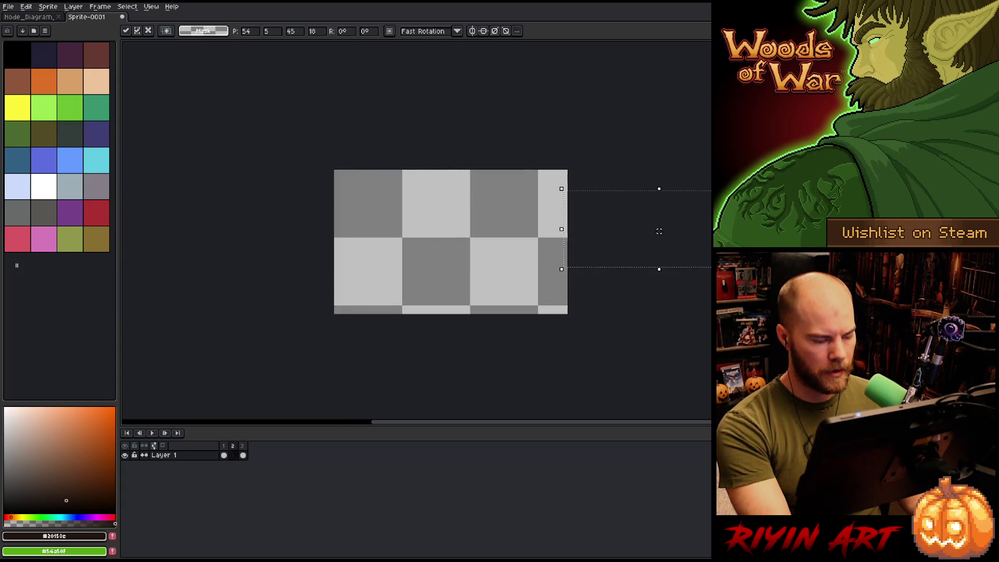
drag(639, 204, 451, 239)
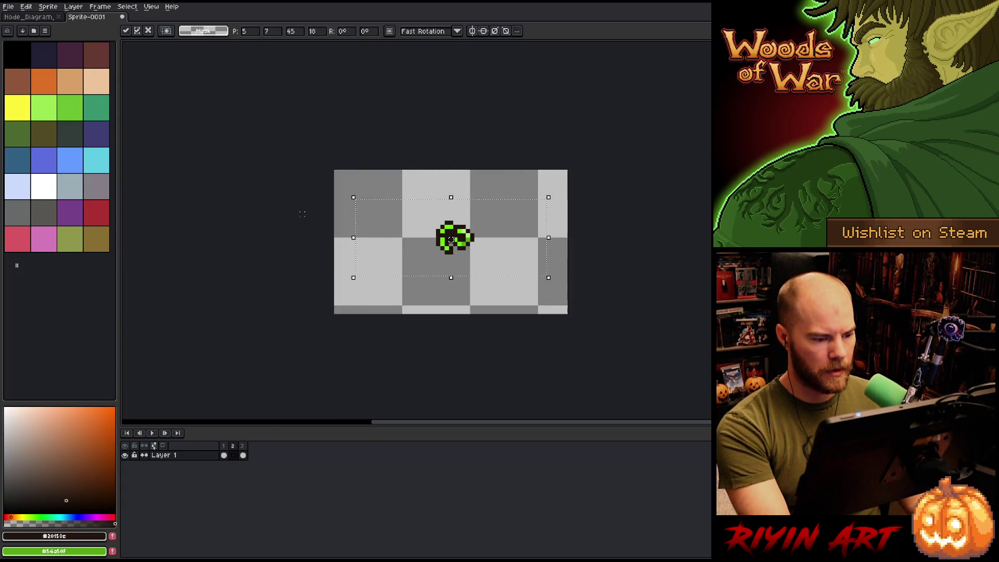
Replace frame 1's artwork with the upper-left green node copied from Node_Diagram.
click(32, 16)
drag(339, 128, 237, 174)
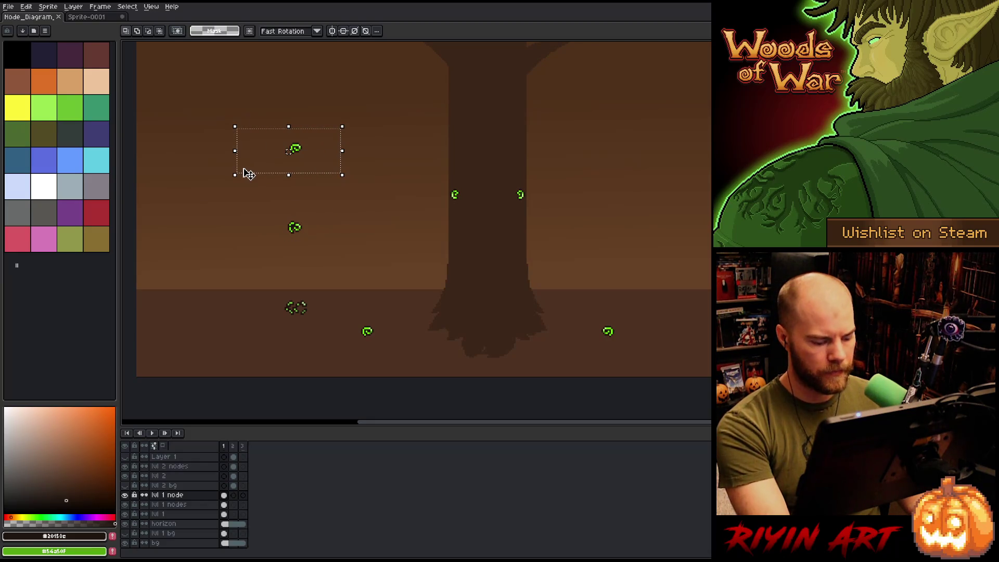
click(86, 19)
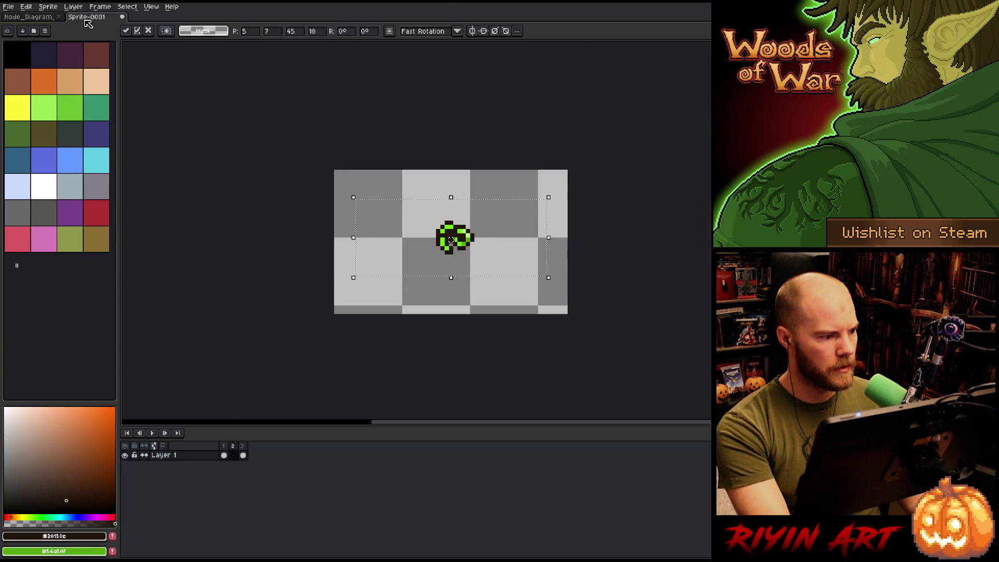
click(224, 455)
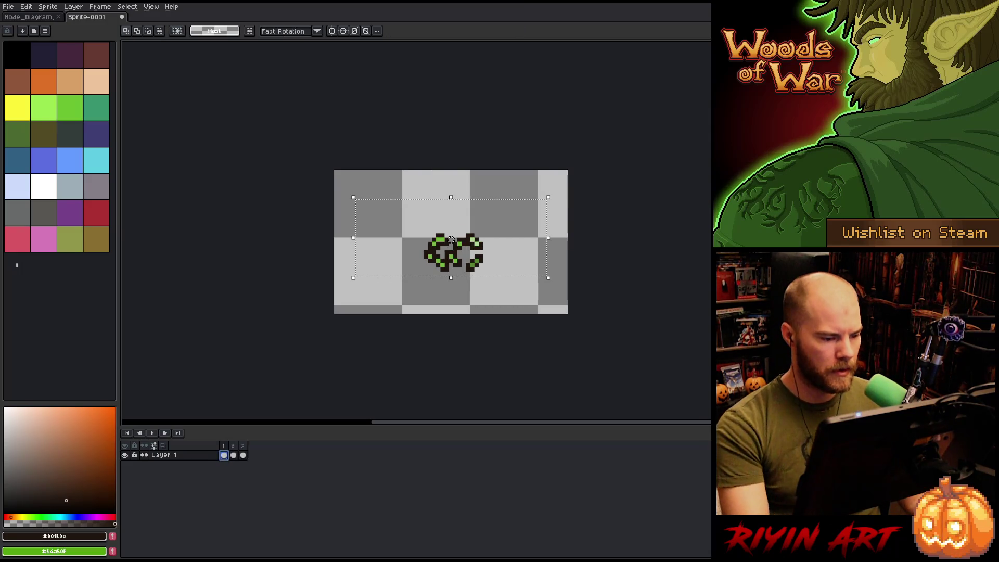
key(Delete)
key(ctrl+v)
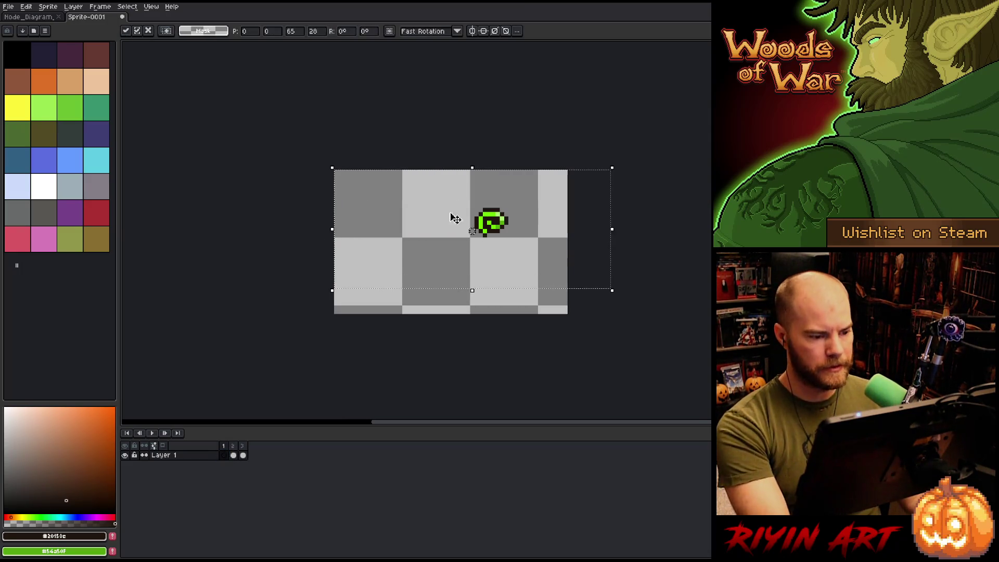
drag(502, 231, 443, 256)
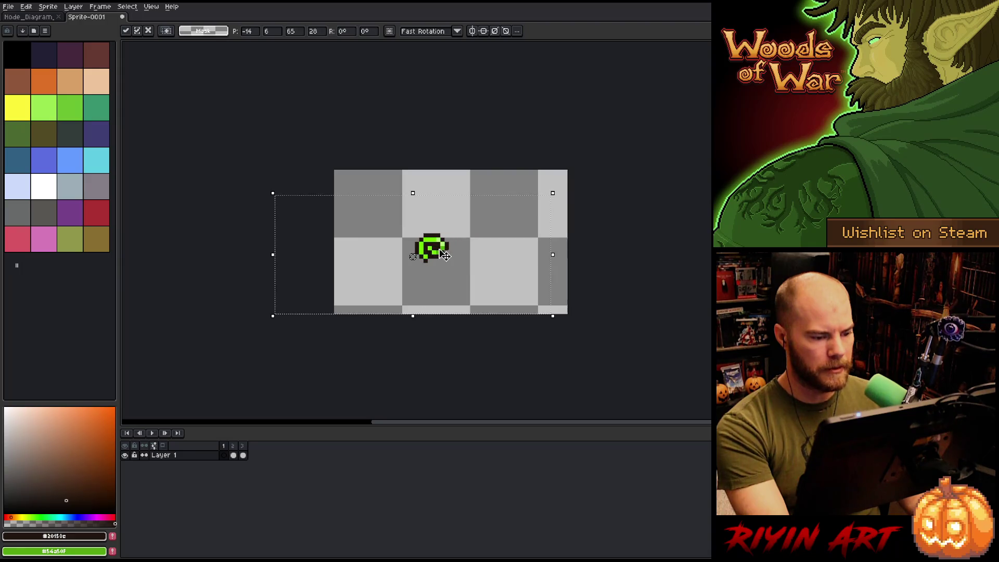
click(448, 318)
Select all three frames together in the timeline.
scroll(453, 294, up, 1)
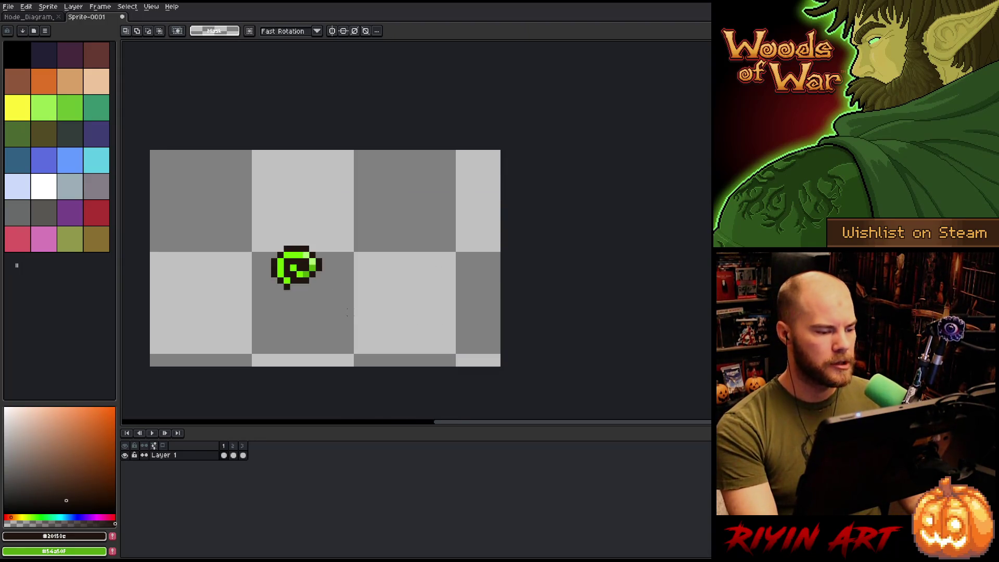
scroll(350, 312, down, 1)
scroll(333, 320, up, 1)
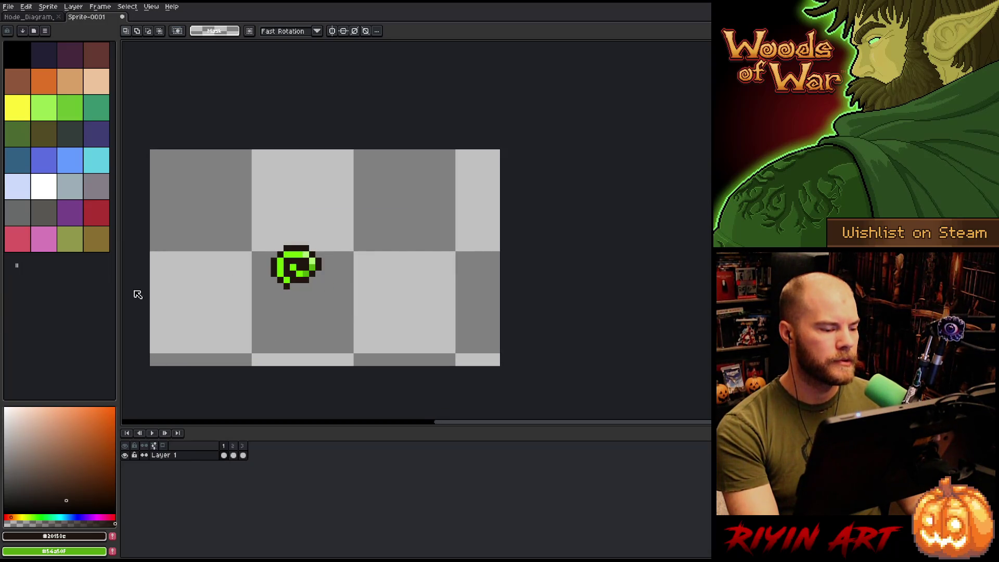
drag(272, 245, 290, 241)
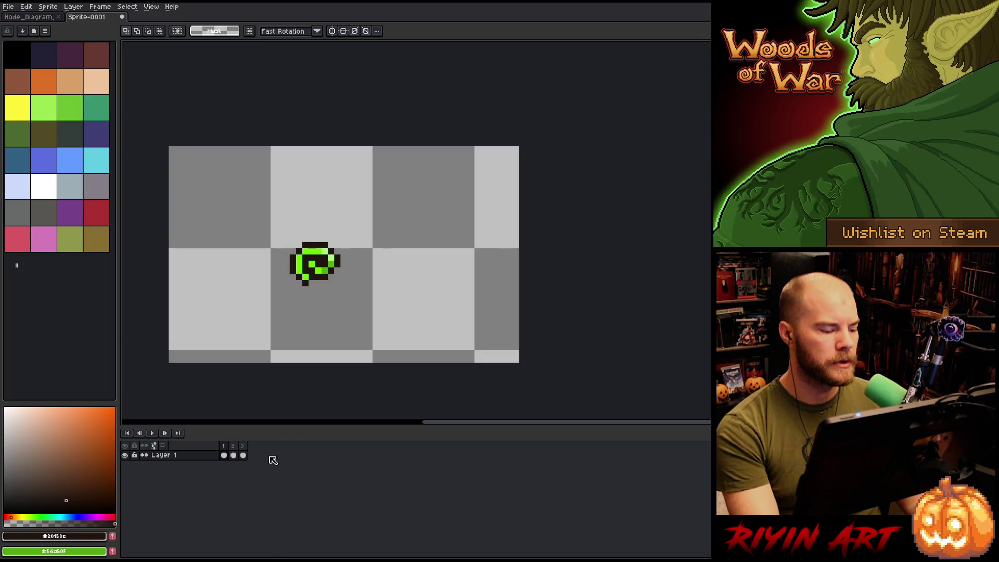
drag(243, 455, 223, 455)
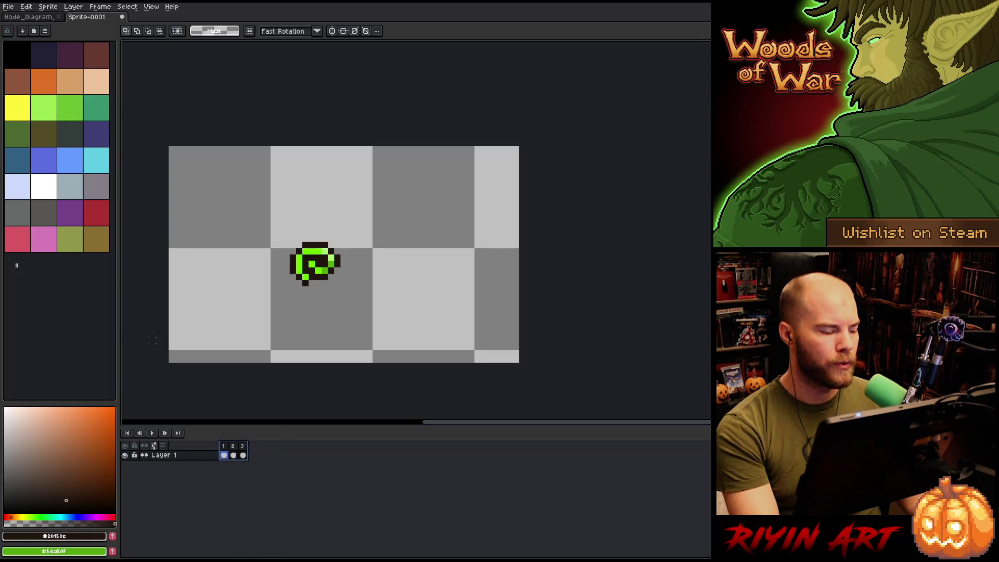
Centre the node art on the canvas in all three frames with Edit > Center, then compare frames.
click(26, 6)
mouse_move(99, 167)
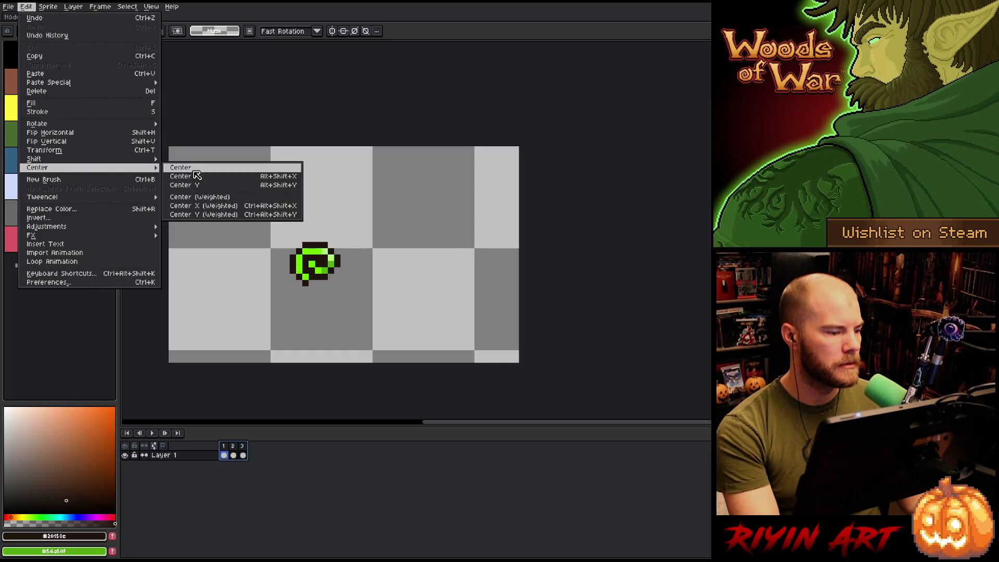
click(195, 168)
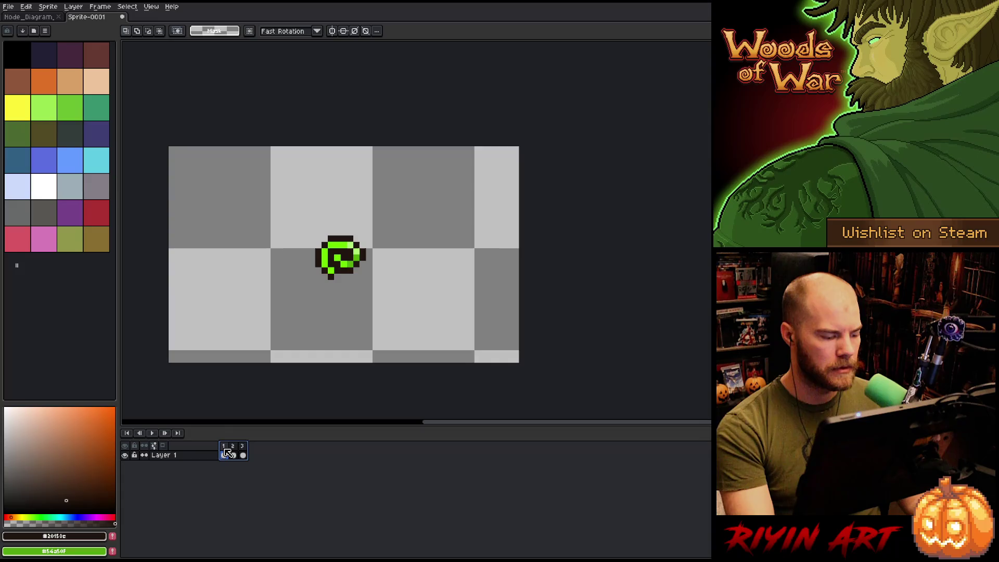
key(period)
key(comma)
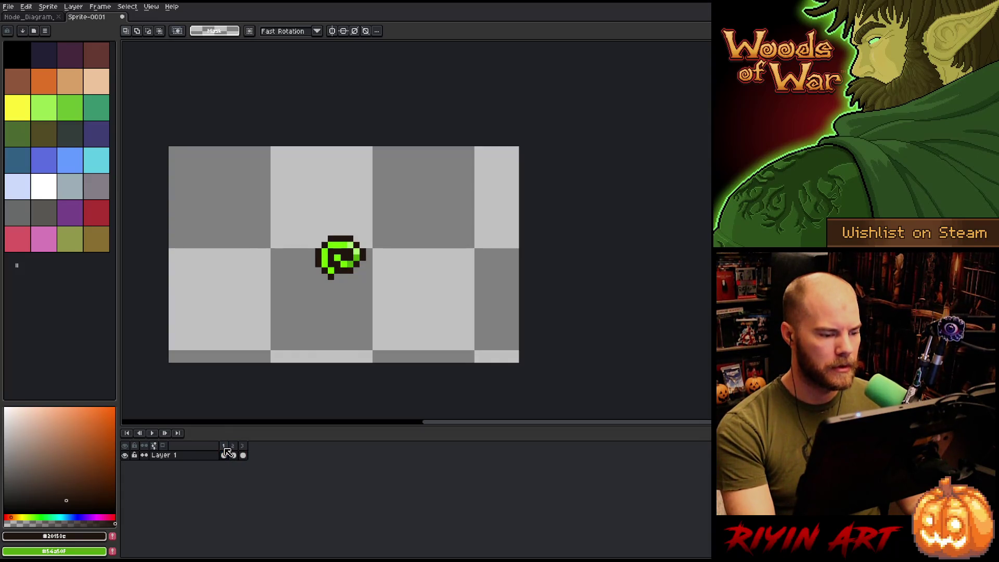
key(comma)
key(period)
key(period)
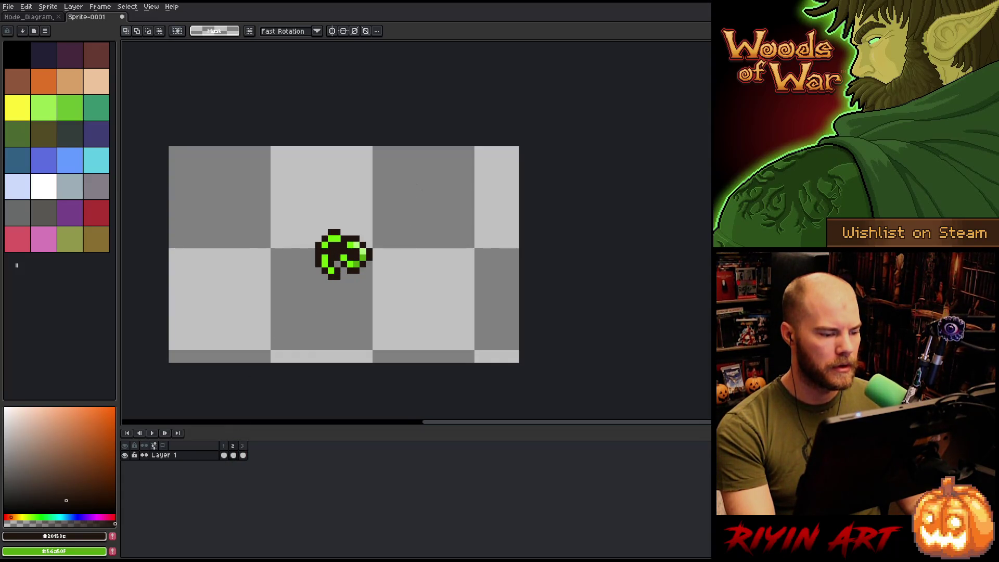
Nudge the nodes in frames 2 and 3 one pixel left, then play the animation.
drag(424, 185, 280, 303)
key(Left)
key(ctrl+d)
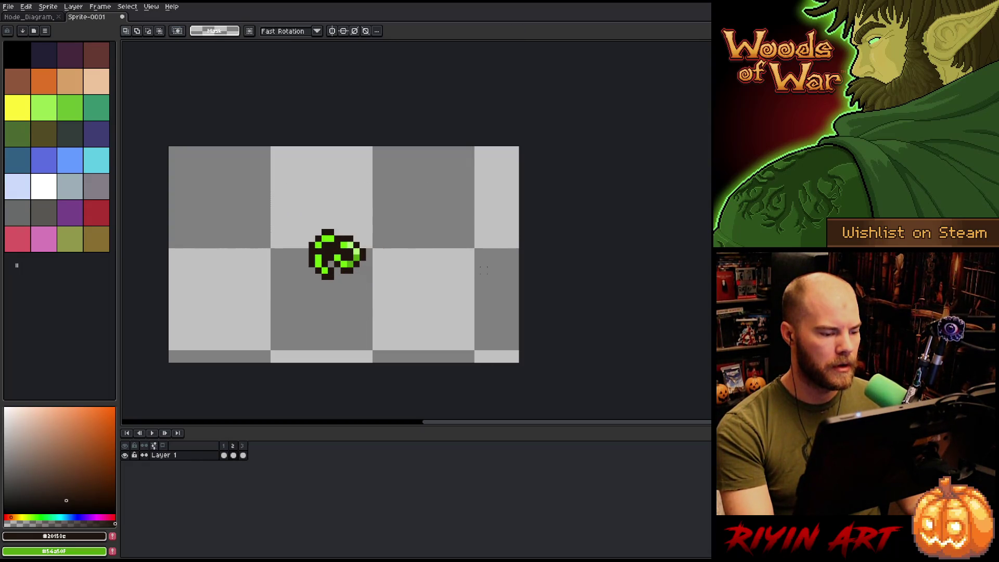
key(comma)
key(period)
key(period)
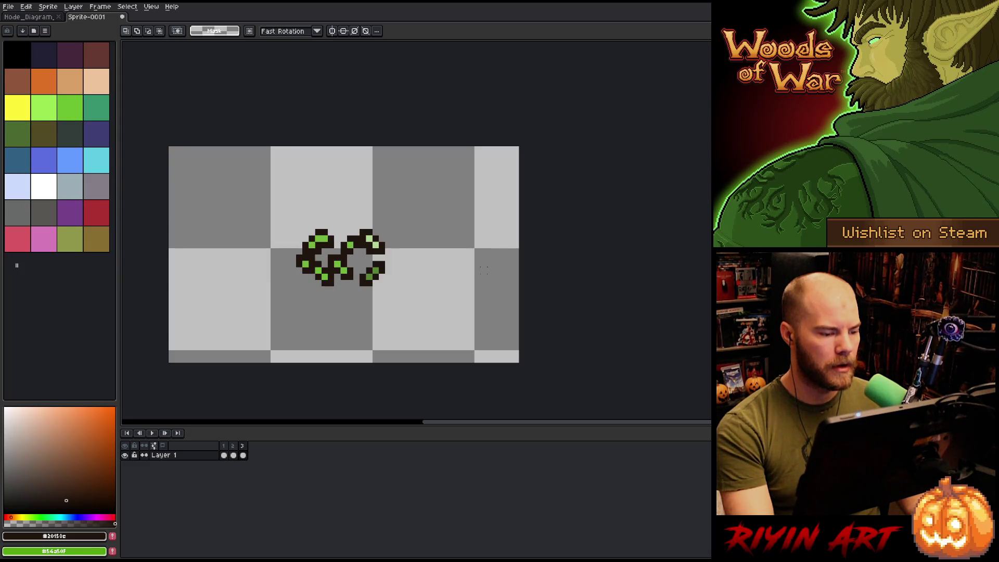
drag(426, 207, 258, 323)
key(Left)
key(ctrl+d)
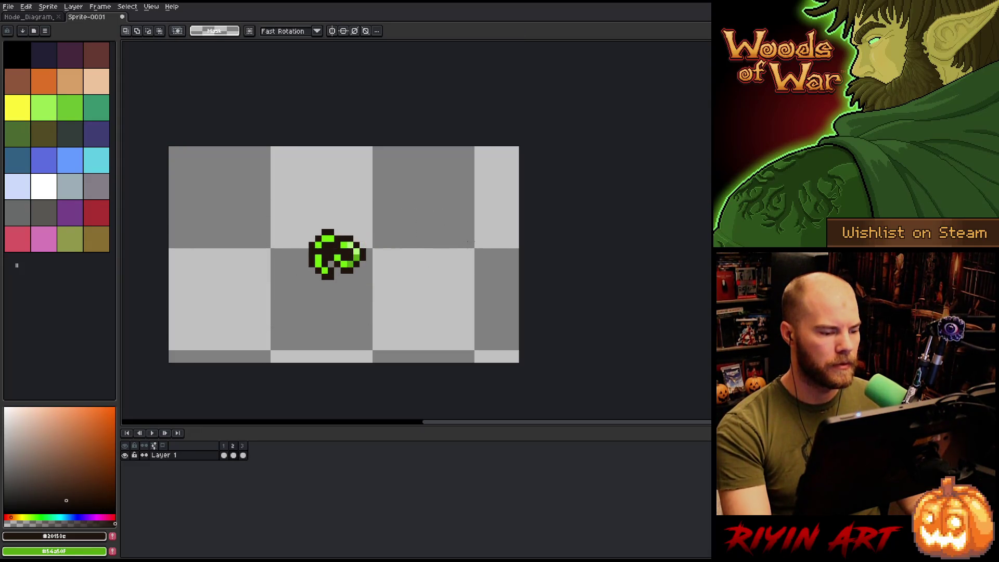
key(Return)
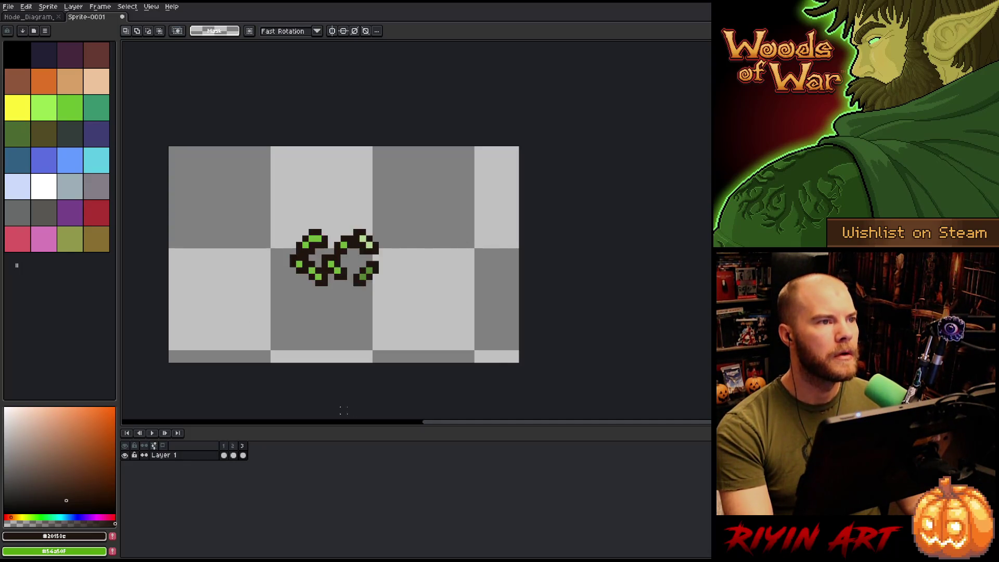
Trim the Sprite-0001 canvas tightly around the node art.
click(48, 6)
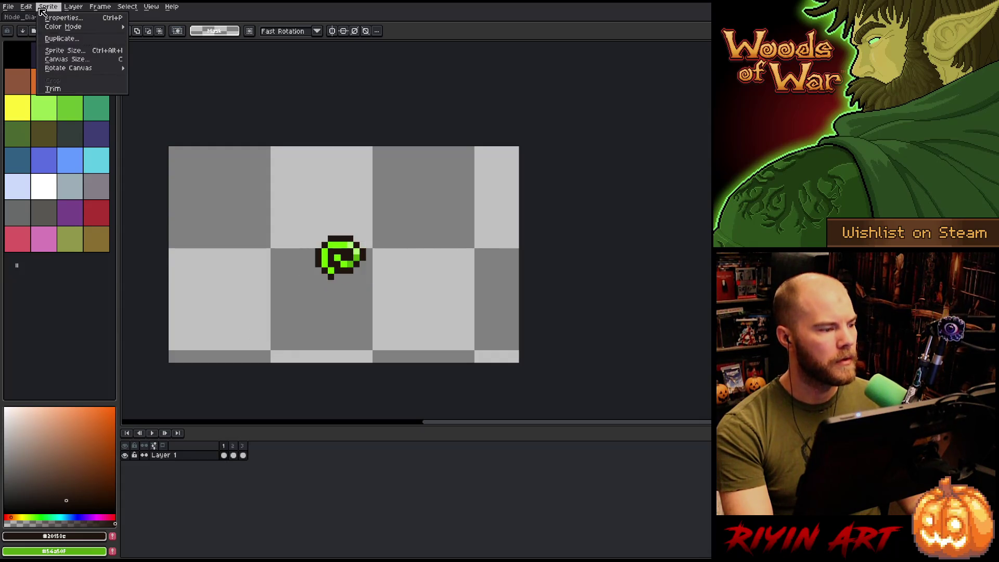
click(61, 91)
scroll(551, 301, up, 3)
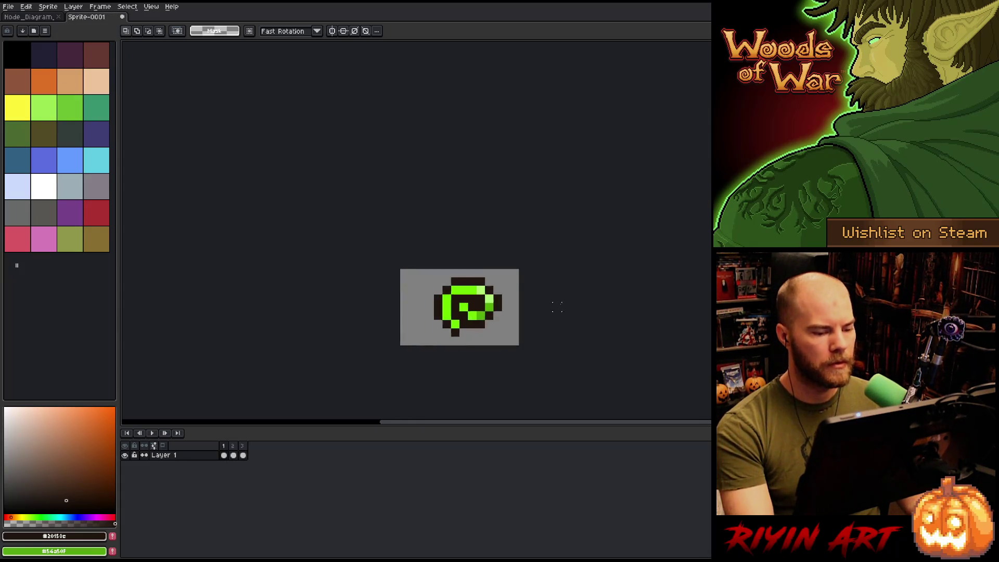
mouse_move(555, 305)
mouse_down()
mouse_move(388, 253)
mouse_move(472, 263)
mouse_up()
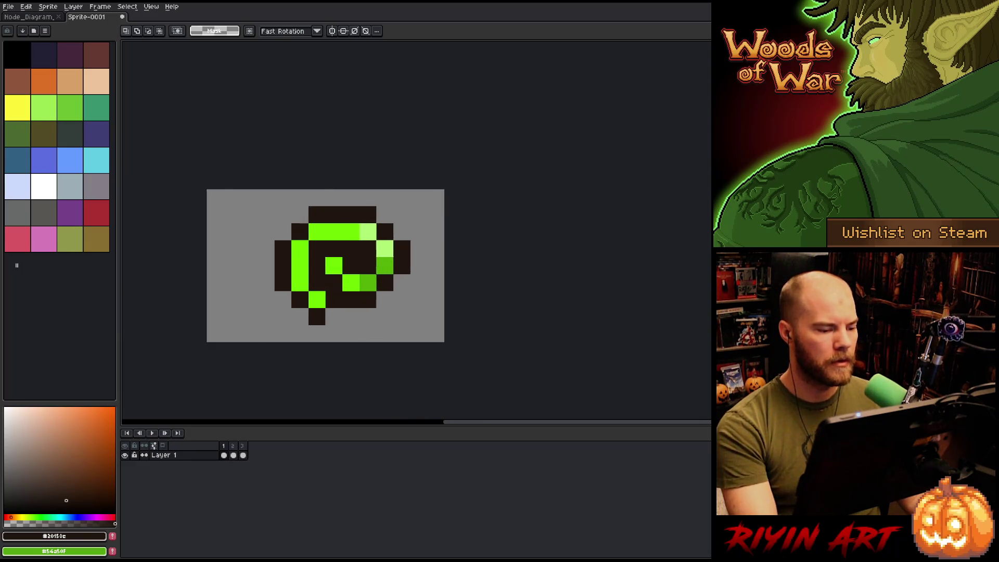
Shift frame 1's node one pixel left and step through frames to check alignment.
key(comma)
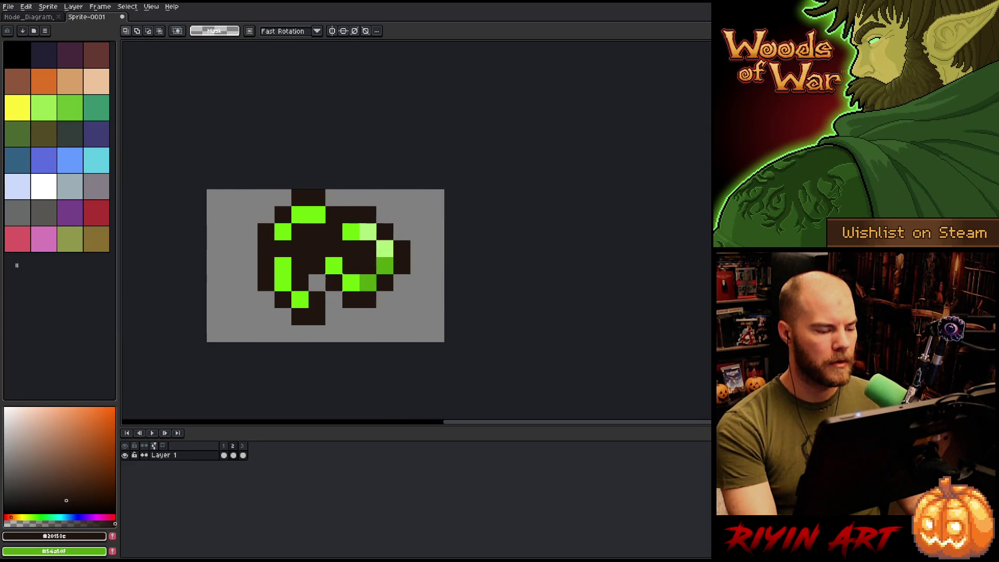
key(comma)
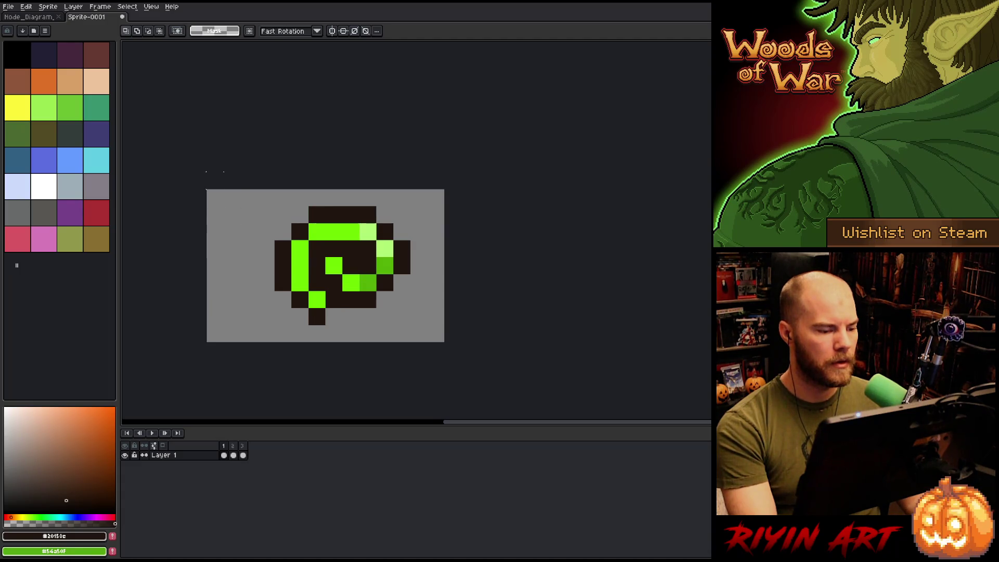
key(ctrl+a)
mouse_move(279, 202)
mouse_down()
mouse_move(239, 198)
mouse_move(261, 203)
mouse_up()
key(Return)
key(comma)
key(period)
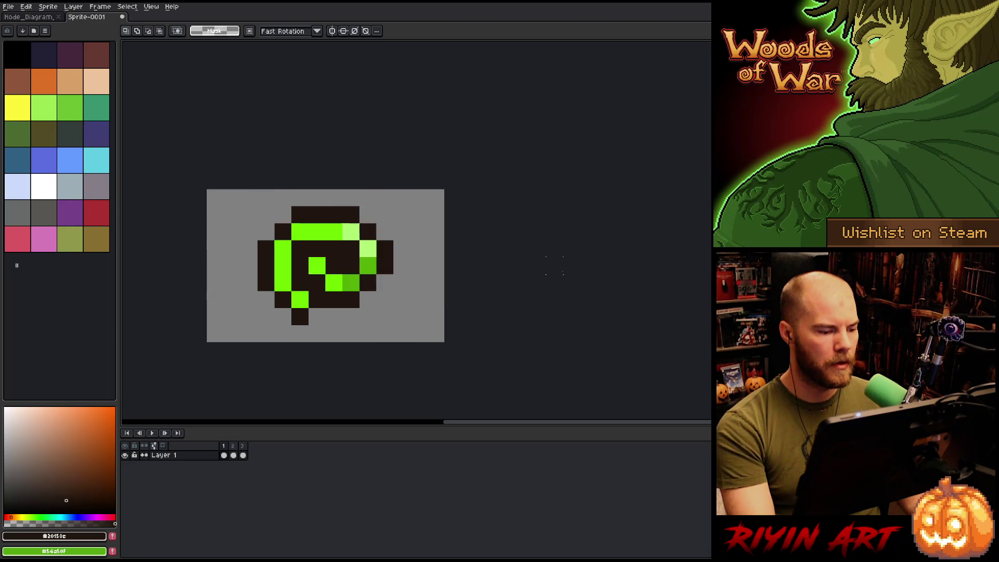
key(period)
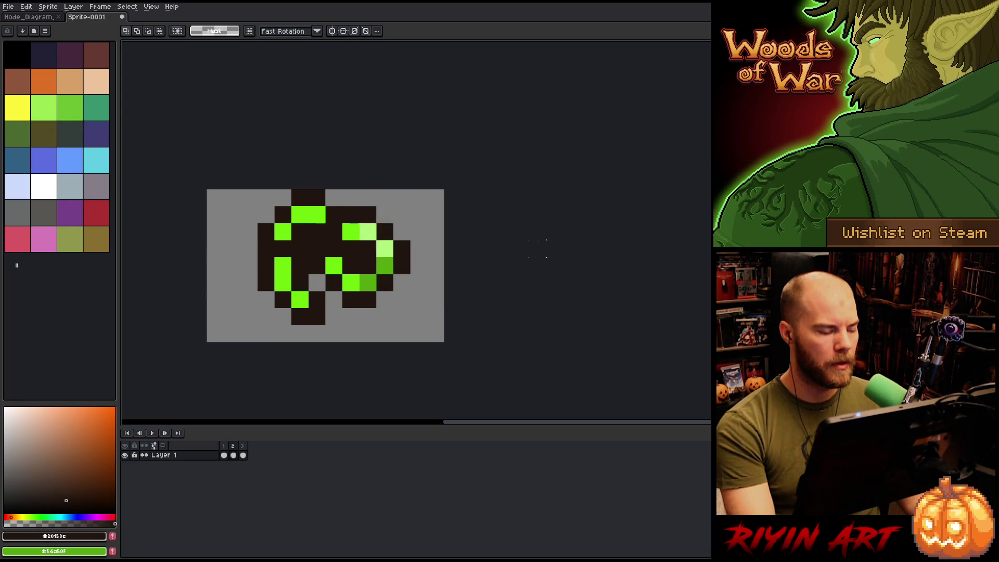